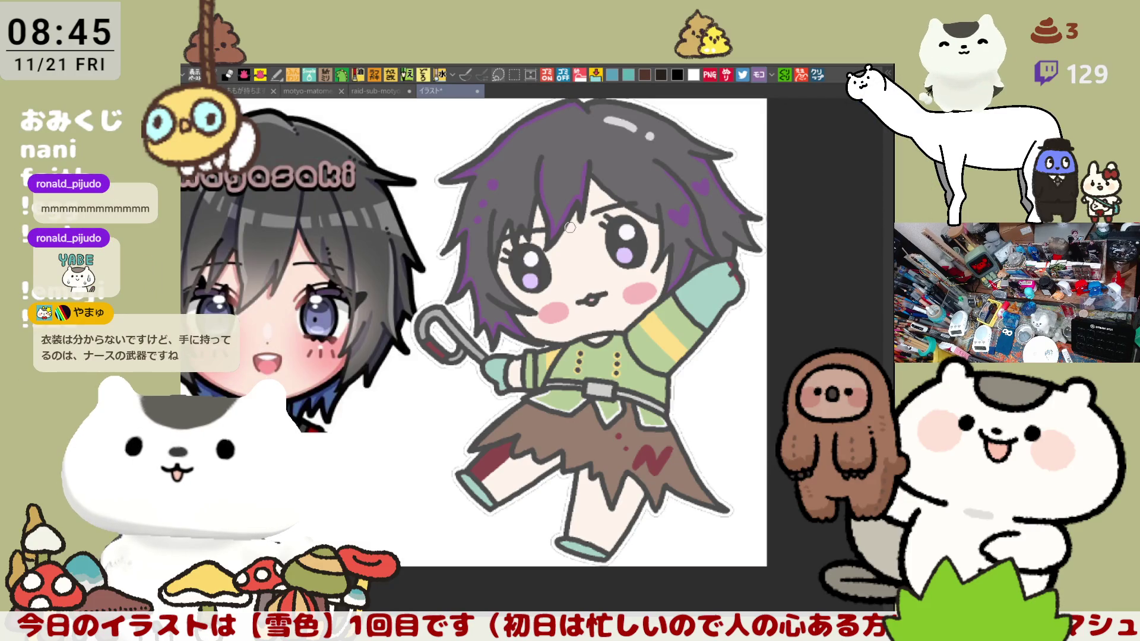
Step: Circle the hook and the character on the illustration to point them out, then remove both marks
{"action": "left_click_drag", "start_coordinate": [567, 345], "coordinate": [626, 336]}
{"action": "mouse_move", "coordinate": [506, 383]}
{"action": "left_mouse_down"}
{"action": "mouse_move", "coordinate": [535, 306]}
{"action": "mouse_move", "coordinate": [526, 382]}
{"action": "left_mouse_up"}
{"action": "key", "text": "ctrl+z"}
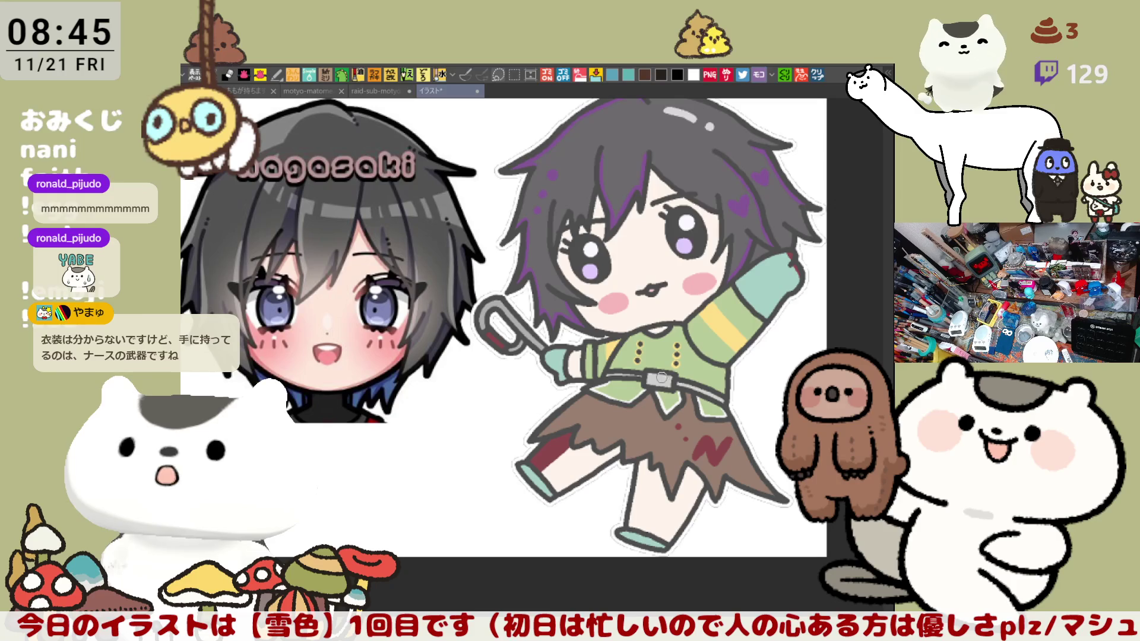
{"action": "left_click_drag", "start_coordinate": [662, 377], "coordinate": [628, 386]}
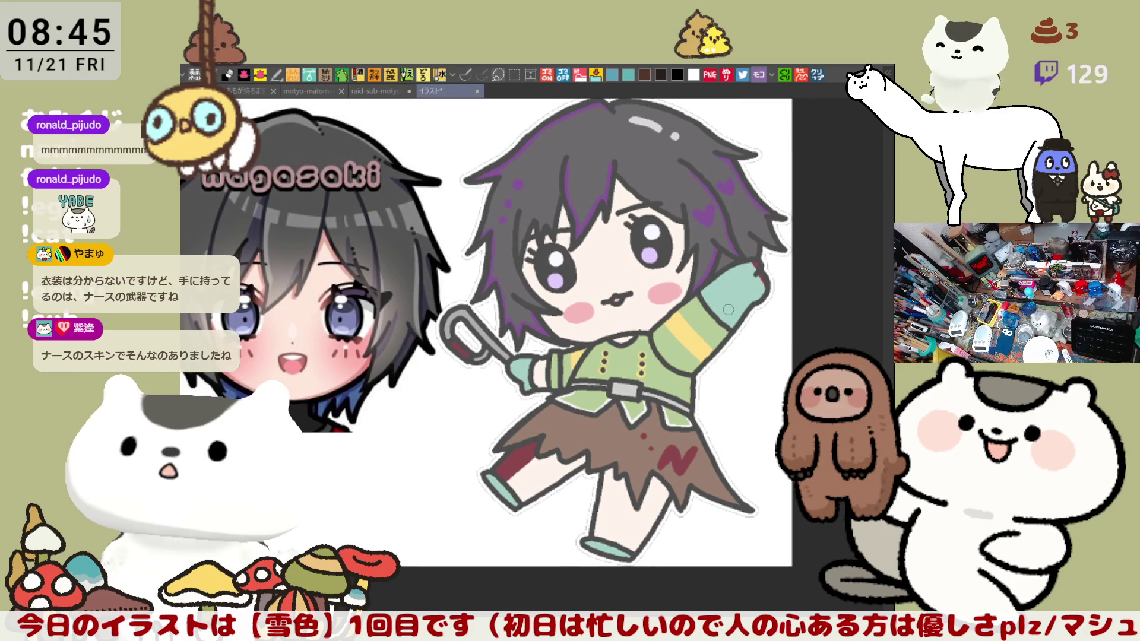
{"action": "mouse_move", "coordinate": [515, 558]}
{"action": "left_mouse_down"}
{"action": "mouse_move", "coordinate": [483, 364]}
{"action": "mouse_move", "coordinate": [807, 301]}
{"action": "mouse_move", "coordinate": [727, 556]}
{"action": "mouse_move", "coordinate": [493, 514]}
{"action": "left_mouse_up"}
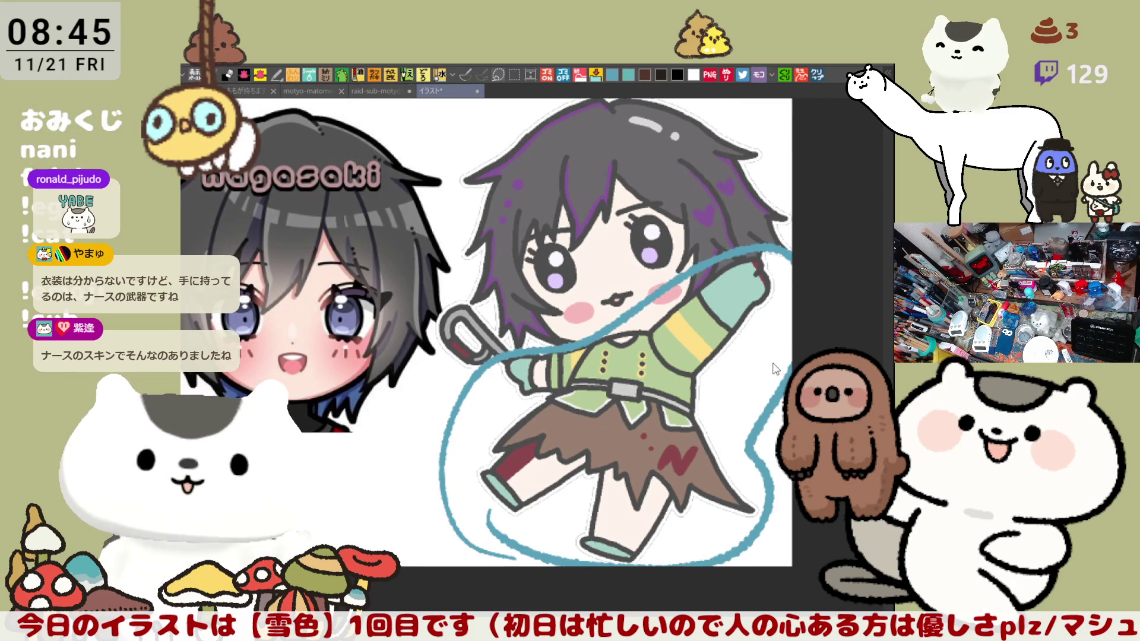
{"action": "key", "text": "ctrl+z"}
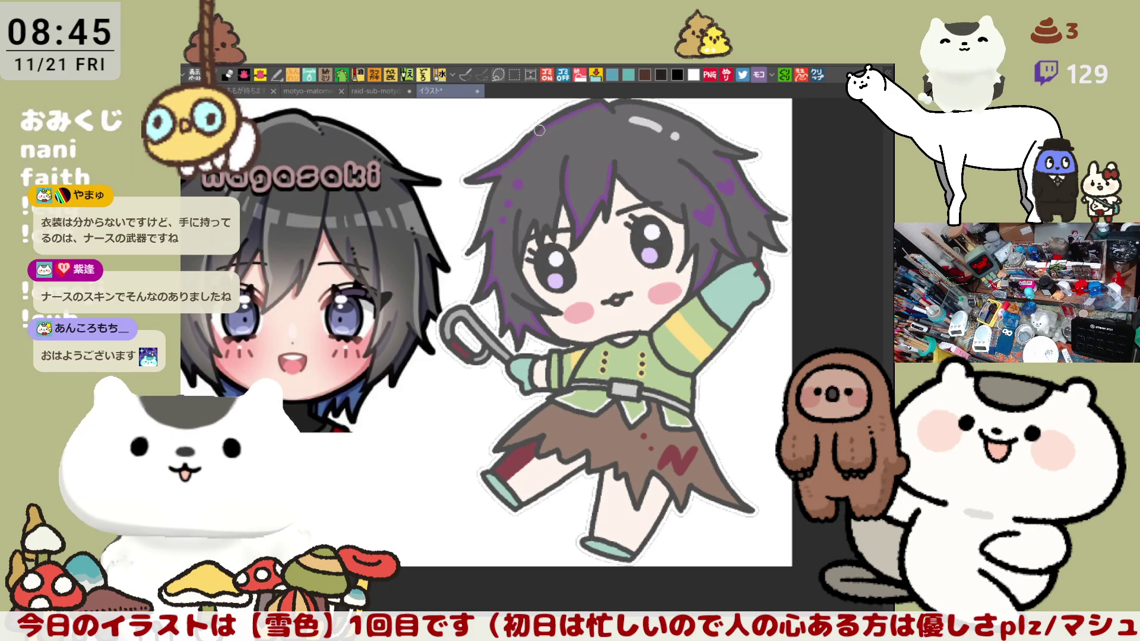
Step: Zoom in on the left character's face, then switch to the blue 永崎 sketch document
{"action": "left_click_drag", "start_coordinate": [422, 443], "coordinate": [547, 422]}
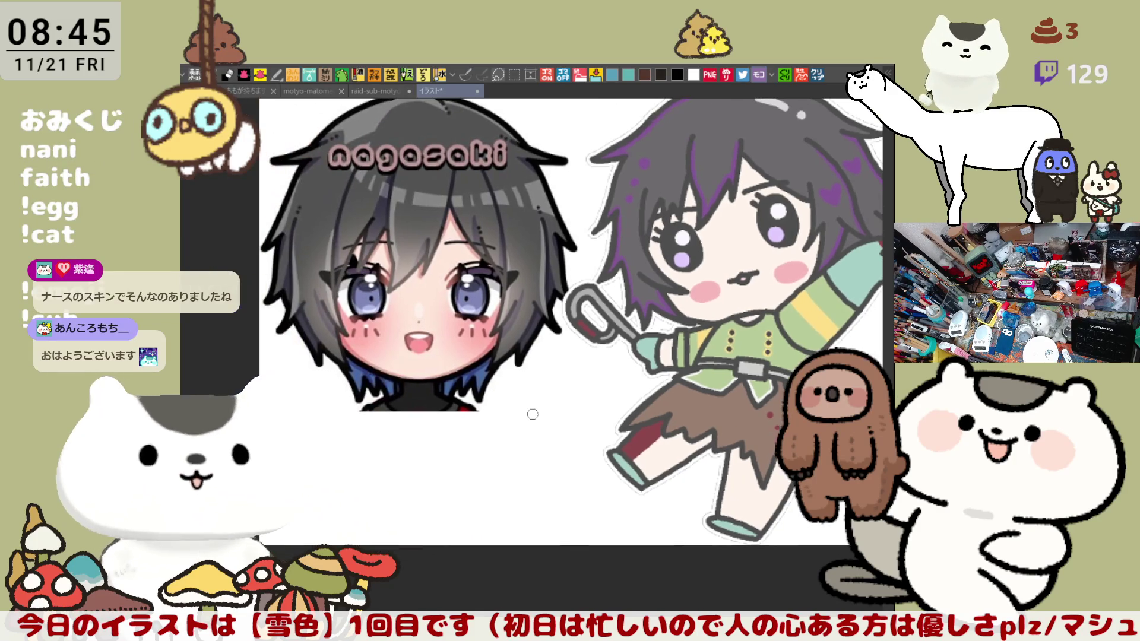
{"action": "scroll", "coordinate": [537, 421], "scroll_direction": "up", "scroll_amount": 2}
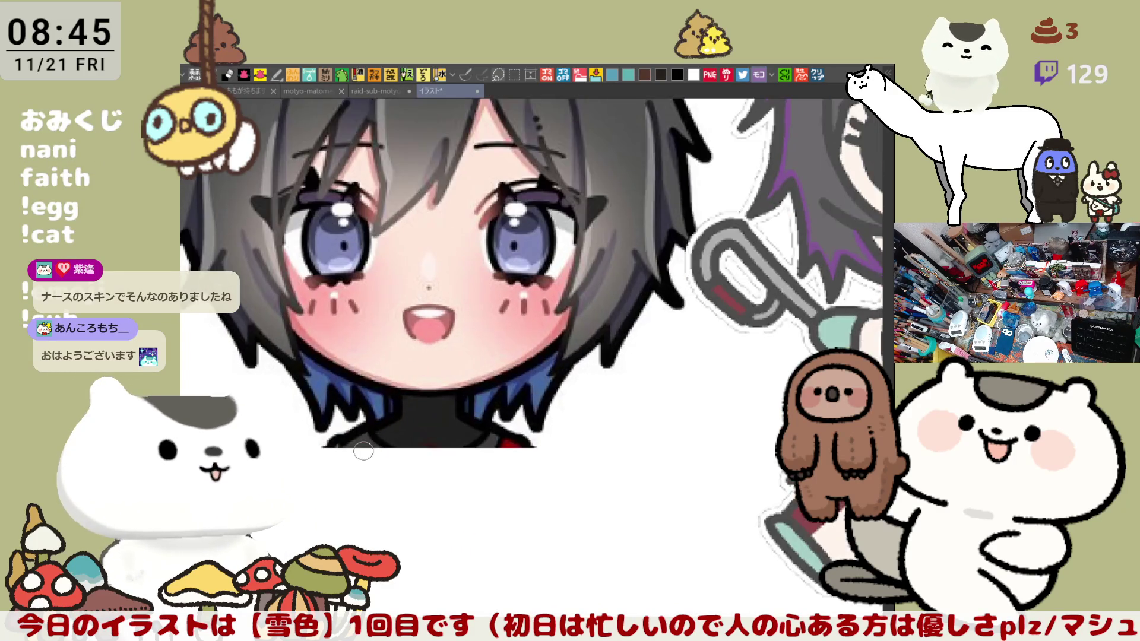
{"action": "scroll", "coordinate": [366, 452], "scroll_direction": "up", "scroll_amount": 1}
{"action": "scroll", "coordinate": [367, 451], "scroll_direction": "up", "scroll_amount": 2}
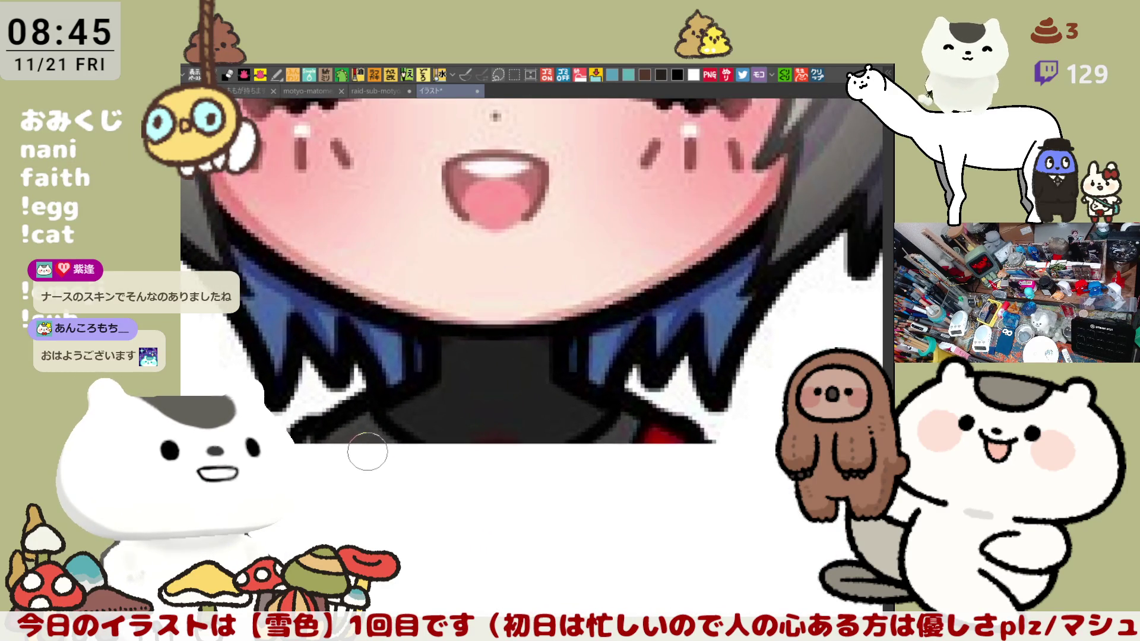
{"action": "scroll", "coordinate": [372, 453], "scroll_direction": "down", "scroll_amount": 2}
{"action": "scroll", "coordinate": [378, 455], "scroll_direction": "down", "scroll_amount": 3}
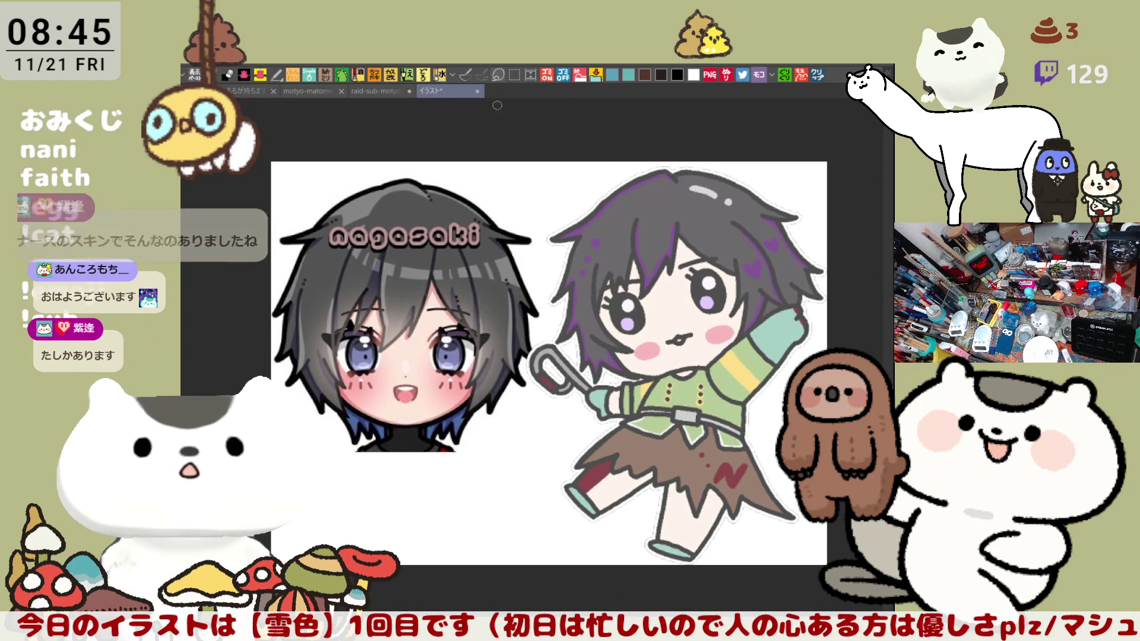
{"action": "key", "text": "ctrl+Tab"}
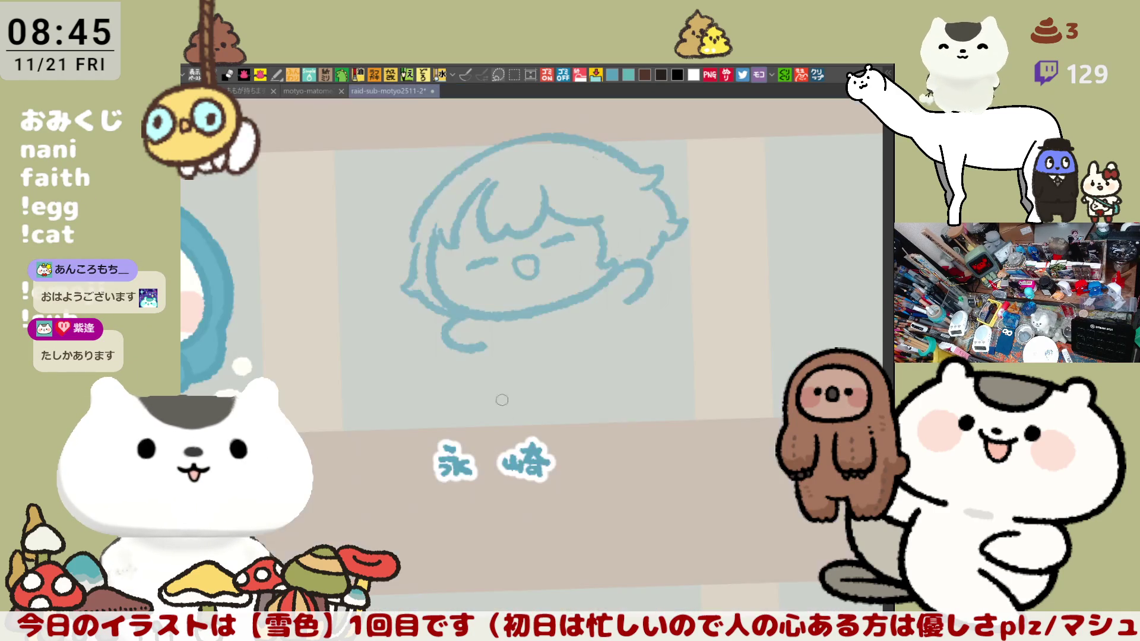
Step: Tilt the canvas and redraw the chin curve from under the face up to the right cheek
{"action": "left_click_drag", "start_coordinate": [708, 262], "coordinate": [706, 257]}
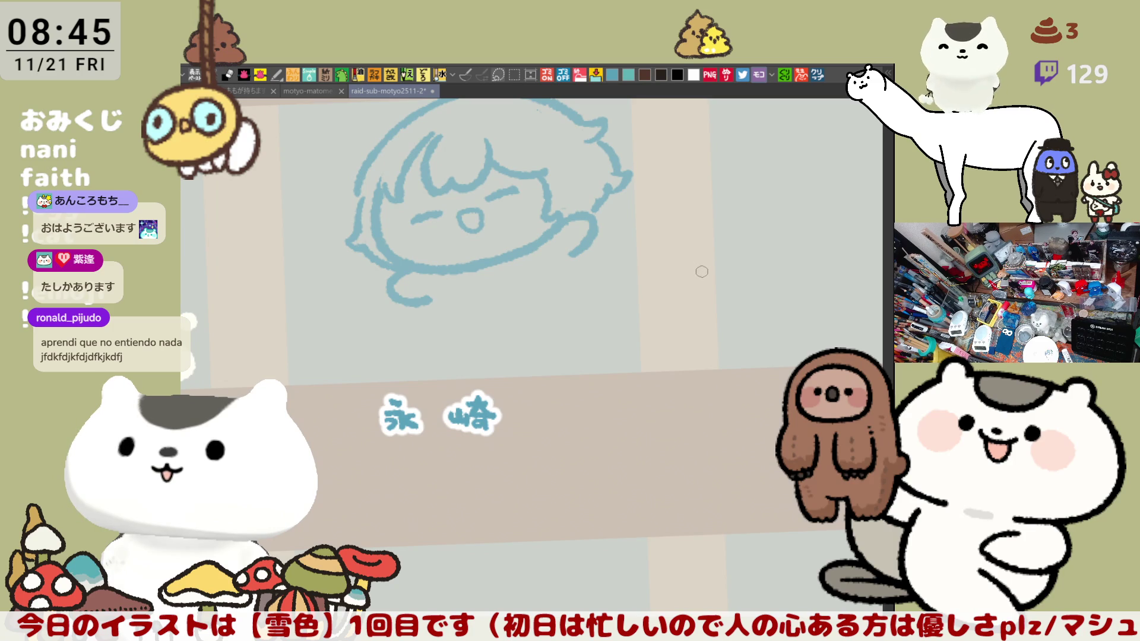
{"action": "left_click_drag", "start_coordinate": [697, 231], "coordinate": [702, 237]}
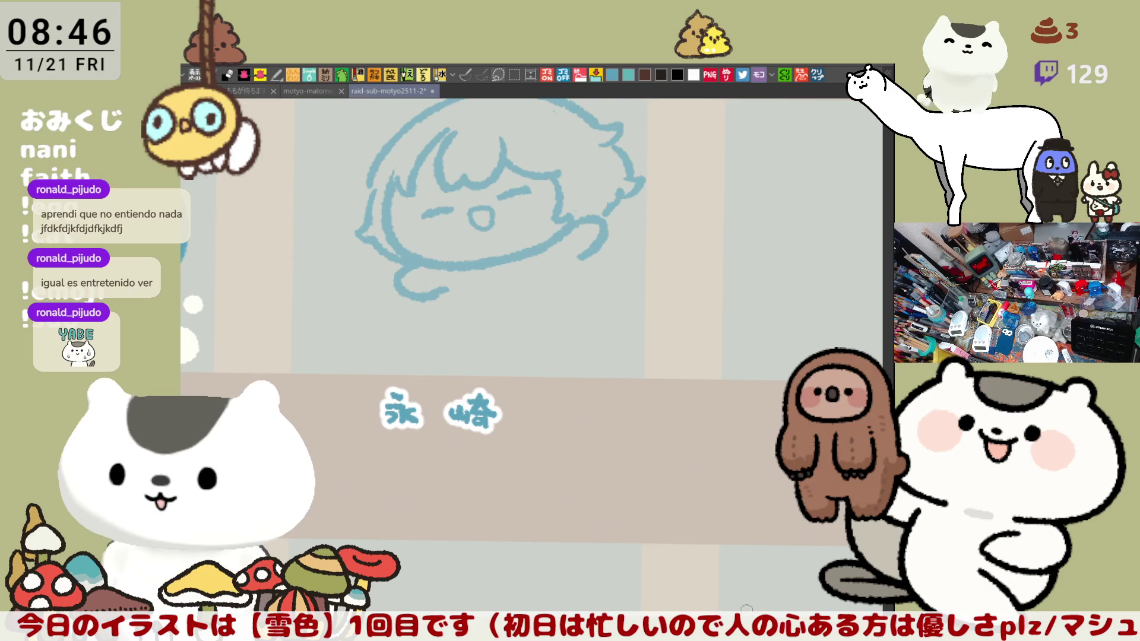
{"action": "left_click_drag", "start_coordinate": [583, 340], "coordinate": [621, 344]}
{"action": "key", "text": "ctrl+z"}
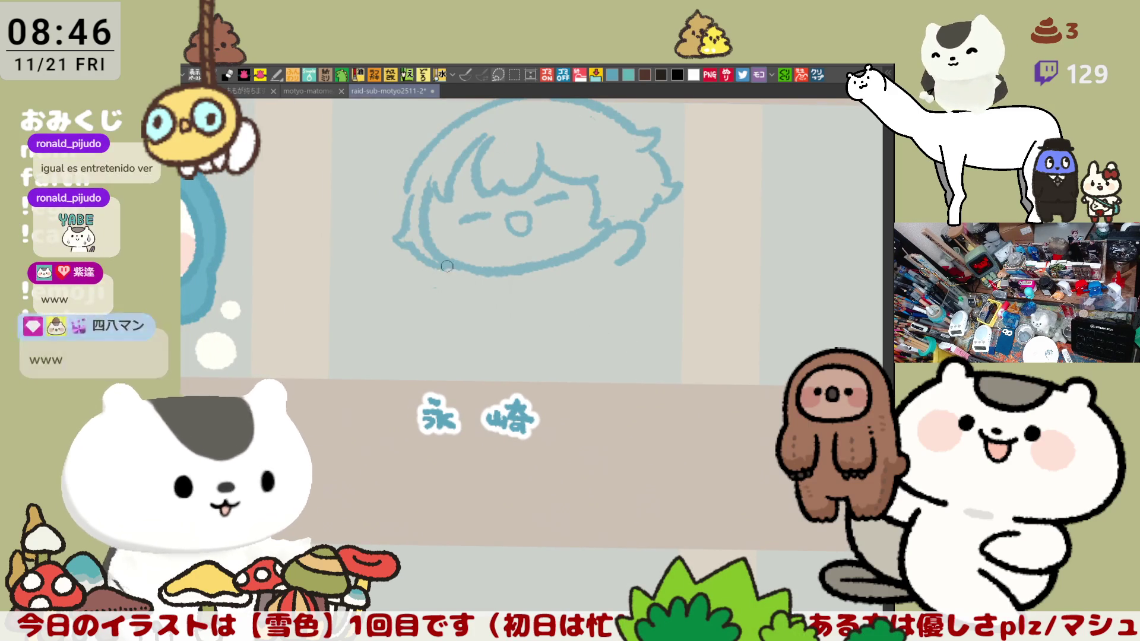
{"action": "left_click_drag", "start_coordinate": [440, 270], "coordinate": [466, 295]}
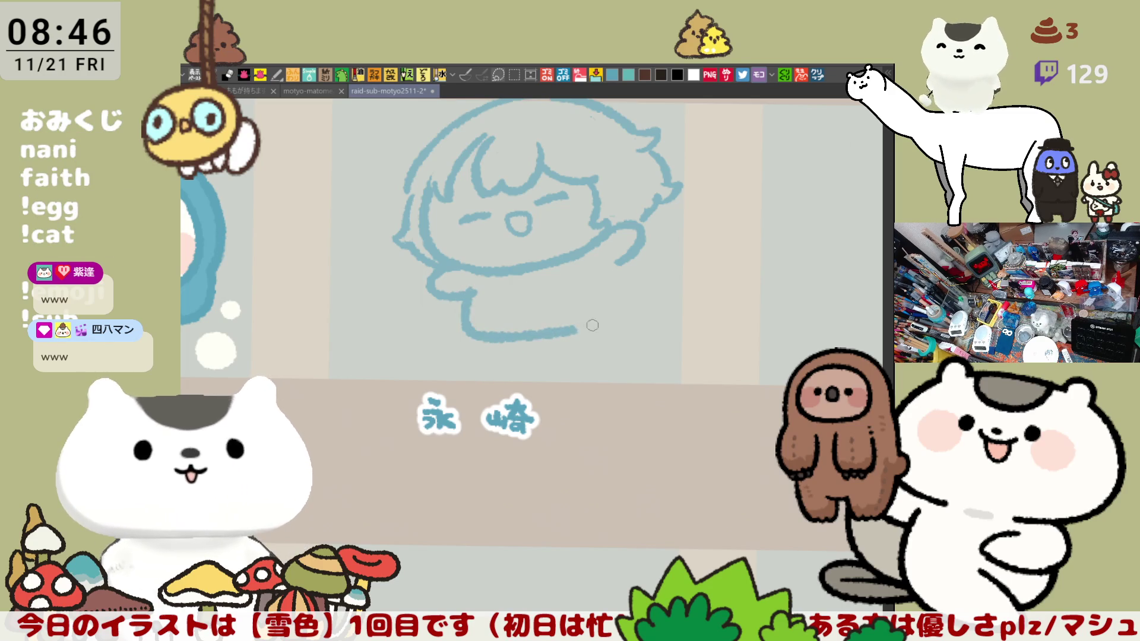
{"action": "mouse_move", "coordinate": [478, 291]}
{"action": "left_mouse_down"}
{"action": "mouse_move", "coordinate": [521, 335]}
{"action": "mouse_move", "coordinate": [598, 308]}
{"action": "left_mouse_up"}
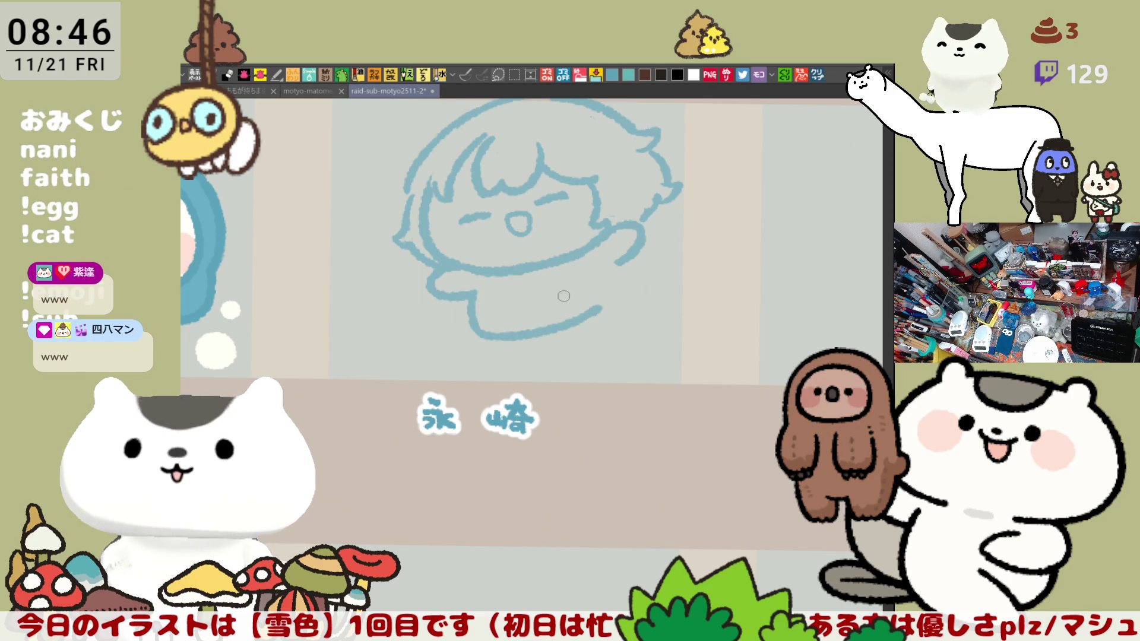
{"action": "key", "text": "ctrl+z"}
{"action": "left_click_drag", "start_coordinate": [464, 264], "coordinate": [606, 240]}
{"action": "key", "text": "ctrl+z"}
{"action": "left_click_drag", "start_coordinate": [469, 270], "coordinate": [606, 238]}
{"action": "key", "text": "ctrl+z"}
{"action": "left_click_drag", "start_coordinate": [465, 274], "coordinate": [590, 240]}
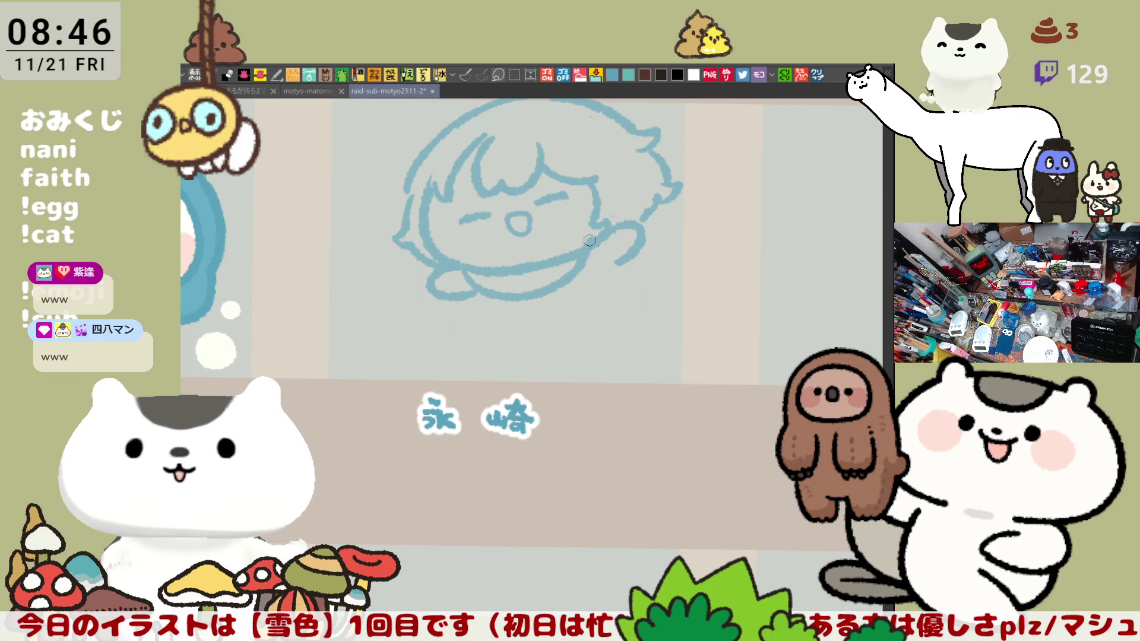
Step: Add a short neck line, fill the collar band between the neck lines, and test an arm stroke
{"action": "left_click_drag", "start_coordinate": [520, 272], "coordinate": [523, 292]}
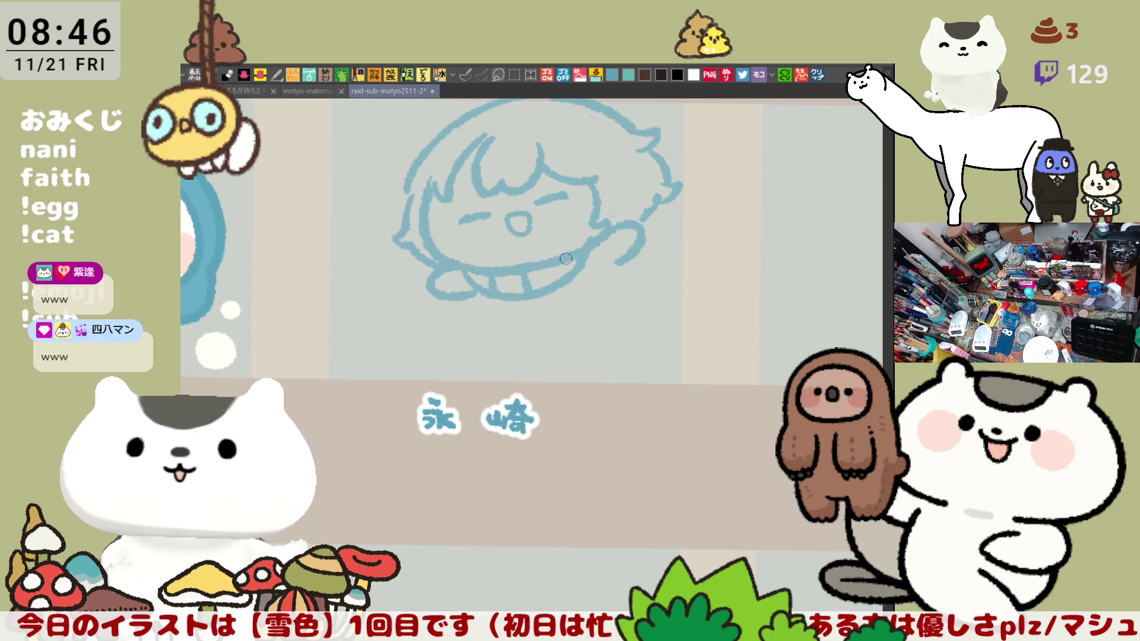
{"action": "left_click", "coordinate": [517, 276]}
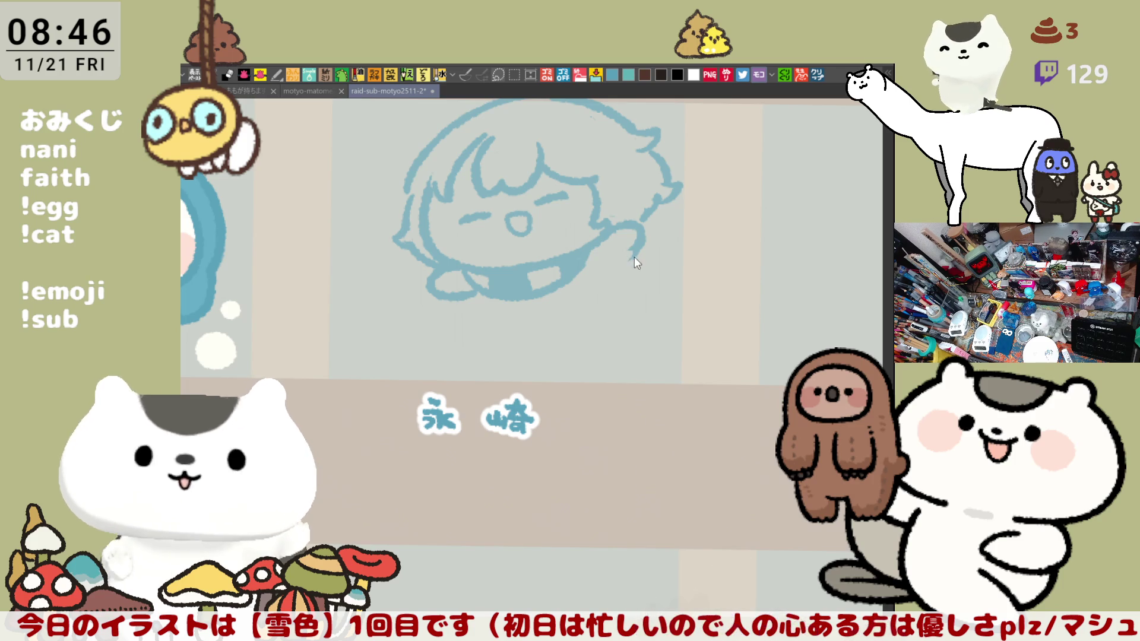
{"action": "left_click_drag", "start_coordinate": [609, 264], "coordinate": [633, 295]}
{"action": "key", "text": "ctrl+z"}
Step: Draw the body's left side, bottom edge and right side, plus the raised hand beside the face
{"action": "left_click_drag", "start_coordinate": [474, 292], "coordinate": [481, 326]}
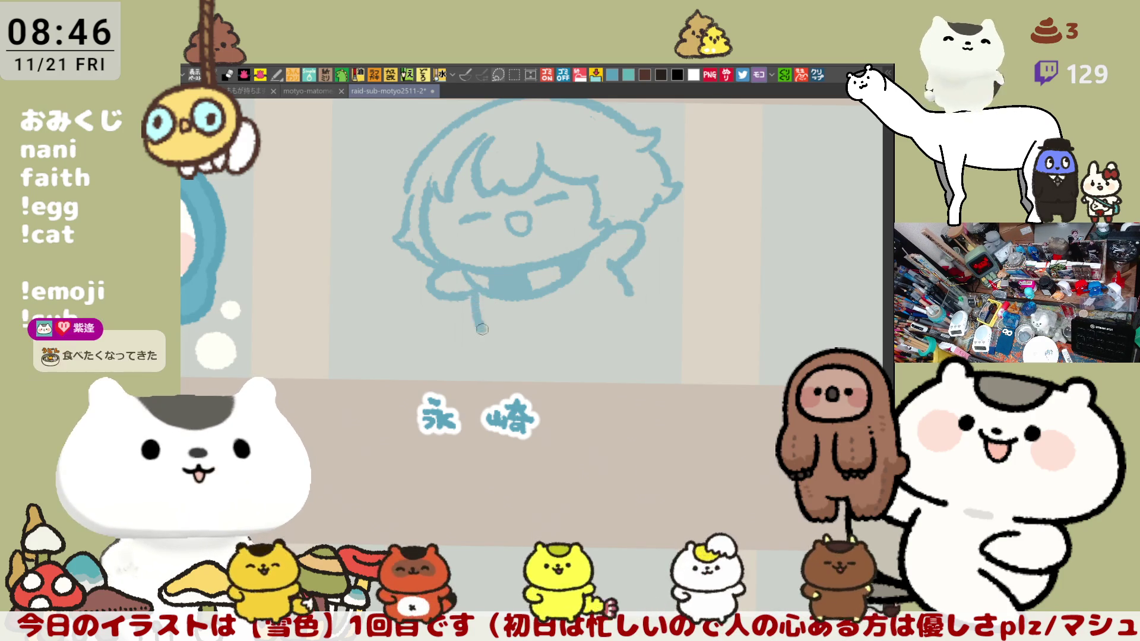
{"action": "key", "text": "ctrl+z"}
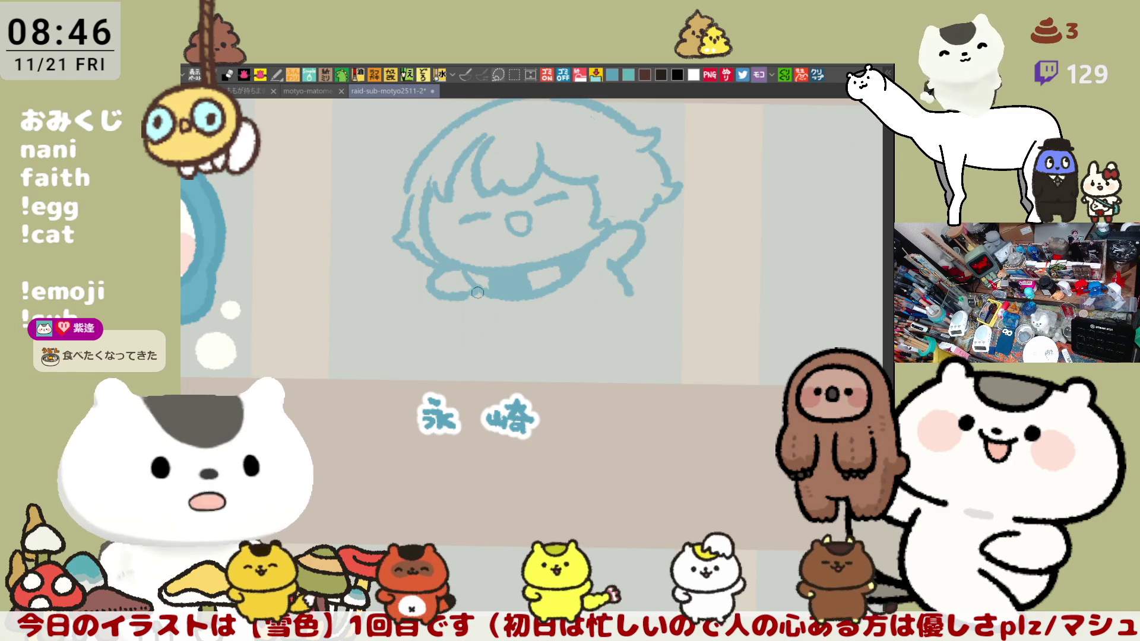
{"action": "mouse_move", "coordinate": [477, 292]}
{"action": "left_mouse_down"}
{"action": "mouse_move", "coordinate": [545, 335]}
{"action": "mouse_move", "coordinate": [610, 305]}
{"action": "left_mouse_up"}
{"action": "mouse_move", "coordinate": [606, 253]}
{"action": "left_mouse_down"}
{"action": "mouse_move", "coordinate": [634, 291]}
{"action": "mouse_move", "coordinate": [612, 305]}
{"action": "left_mouse_up"}
{"action": "mouse_move", "coordinate": [613, 262]}
{"action": "left_mouse_down"}
{"action": "mouse_move", "coordinate": [636, 284]}
{"action": "mouse_move", "coordinate": [609, 304]}
{"action": "left_mouse_up"}
{"action": "left_click_drag", "start_coordinate": [609, 264], "coordinate": [611, 308]}
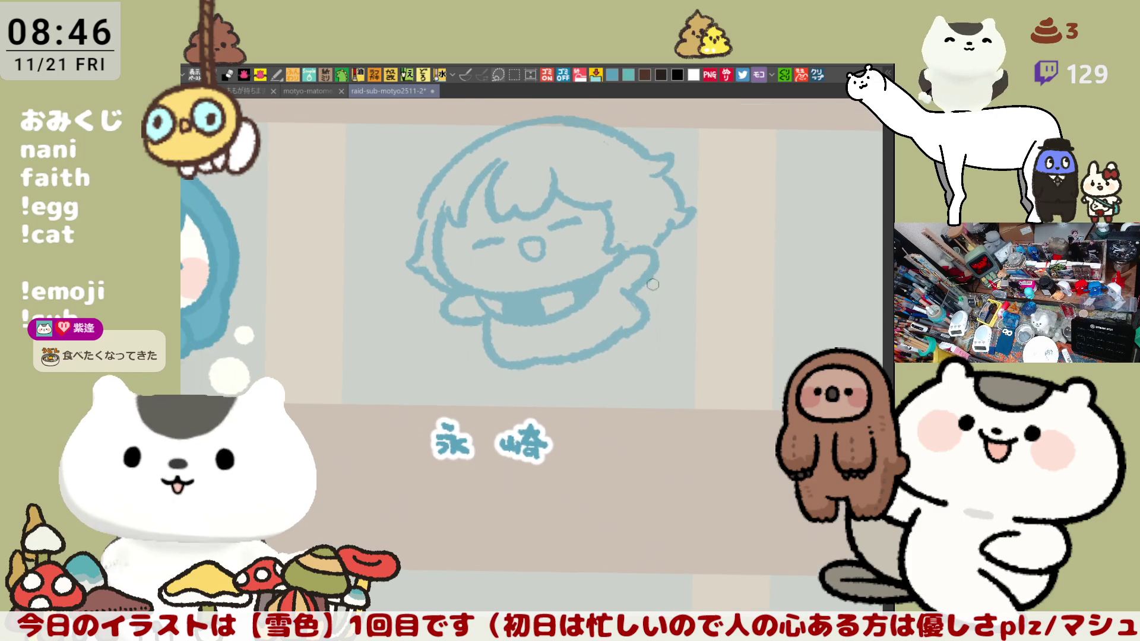
{"action": "left_click_drag", "start_coordinate": [653, 249], "coordinate": [637, 245]}
{"action": "key", "text": "ctrl+z"}
{"action": "key", "text": "ctrl+z"}
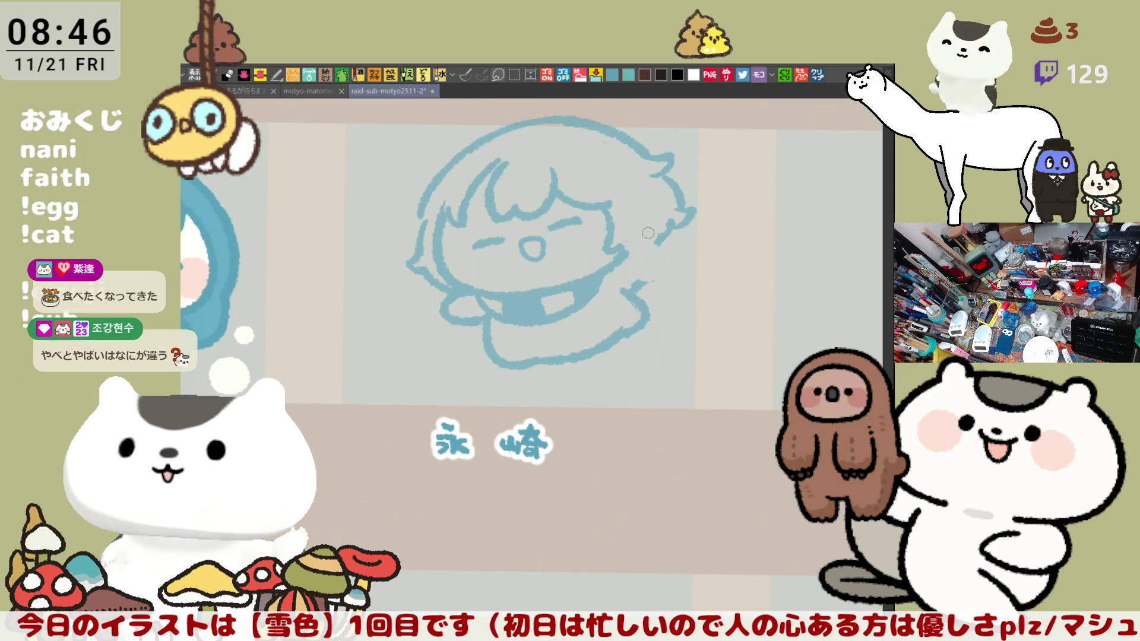
{"action": "mouse_move", "coordinate": [618, 257]}
{"action": "left_mouse_down"}
{"action": "mouse_move", "coordinate": [653, 266]}
{"action": "mouse_move", "coordinate": [629, 297]}
{"action": "mouse_move", "coordinate": [620, 279]}
{"action": "left_mouse_up"}
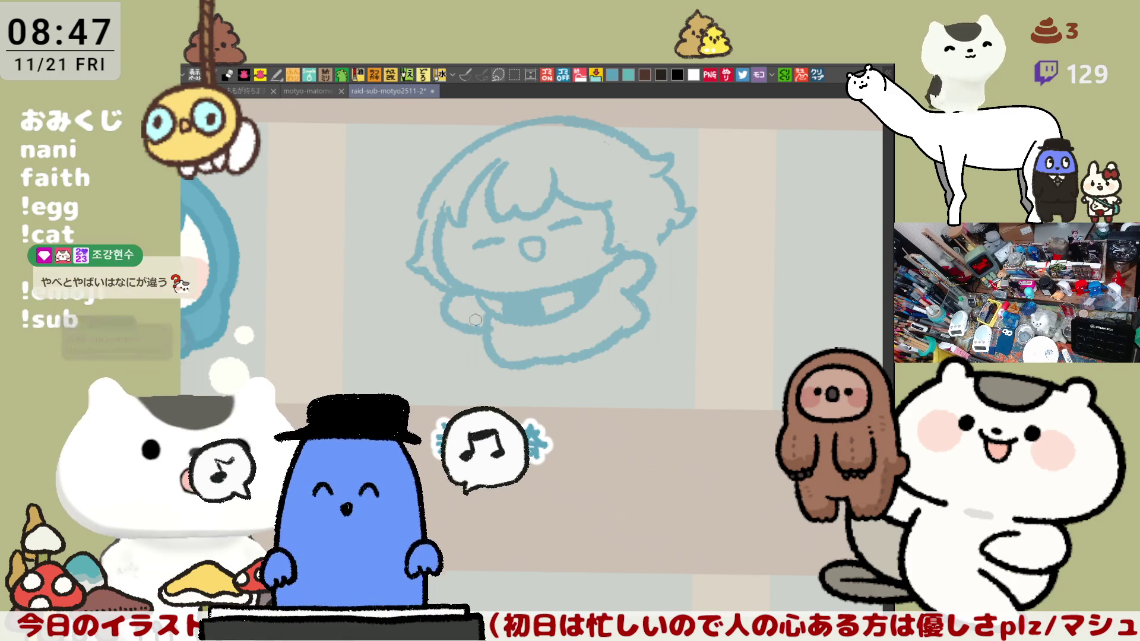
Step: Redraw the body curve below-left of the chin and rework the hair's right edge
{"action": "left_click_drag", "start_coordinate": [464, 292], "coordinate": [490, 327]}
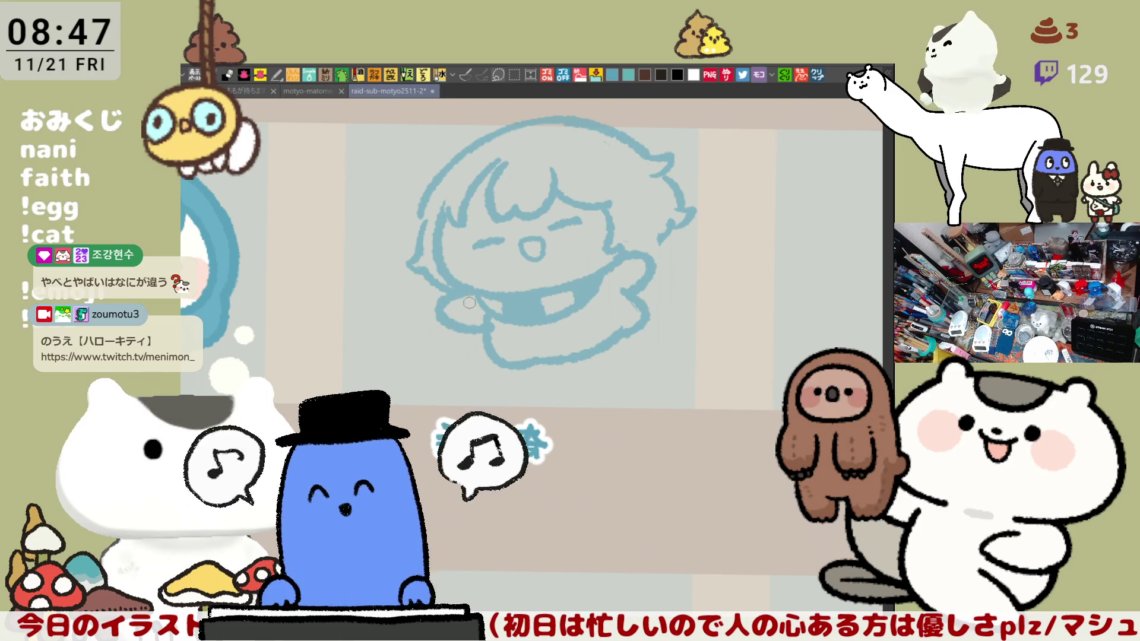
{"action": "key", "text": "ctrl+z"}
{"action": "mouse_move", "coordinate": [465, 288]}
{"action": "left_mouse_down"}
{"action": "mouse_move", "coordinate": [448, 324]}
{"action": "mouse_move", "coordinate": [493, 324]}
{"action": "left_mouse_up"}
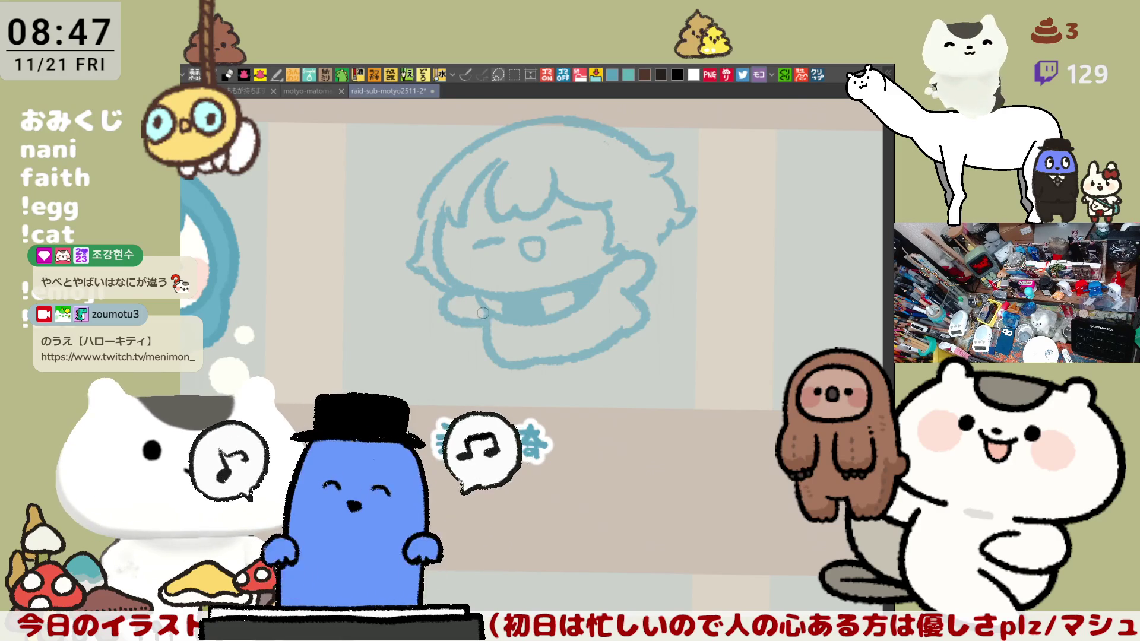
{"action": "mouse_move", "coordinate": [662, 220]}
{"action": "left_mouse_down"}
{"action": "mouse_move", "coordinate": [668, 238]}
{"action": "mouse_move", "coordinate": [666, 188]}
{"action": "left_mouse_up"}
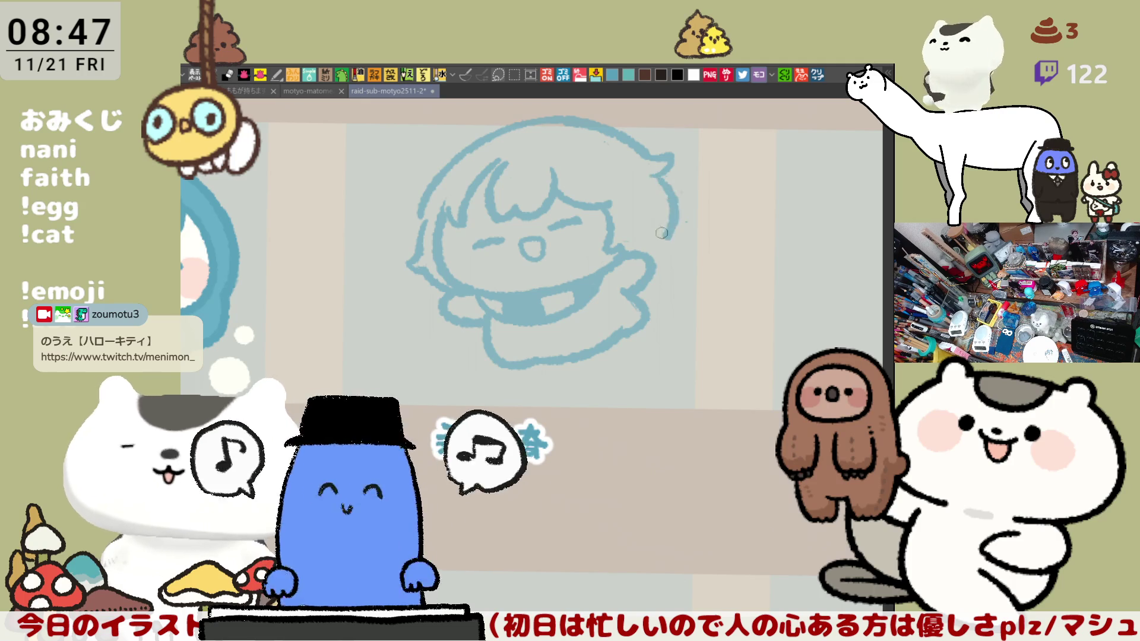
{"action": "left_click_drag", "start_coordinate": [658, 173], "coordinate": [659, 254]}
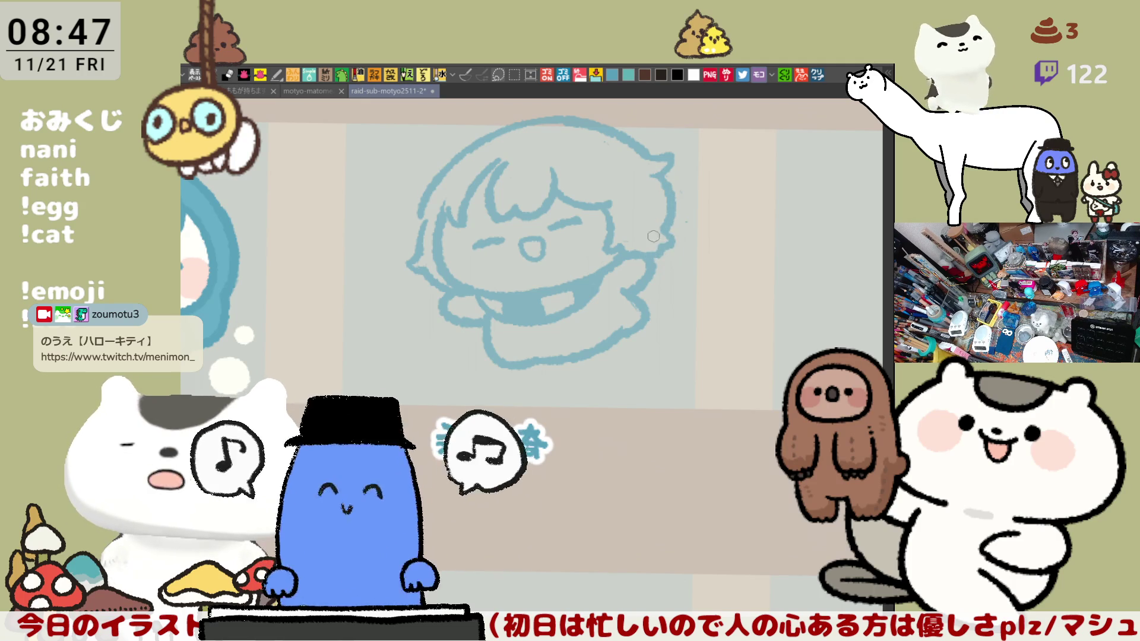
Step: Erase part of the left hair outline and redraw a hair strand down the left of the face
{"action": "mouse_move", "coordinate": [450, 201]}
{"action": "left_mouse_down"}
{"action": "mouse_move", "coordinate": [455, 232]}
{"action": "mouse_move", "coordinate": [501, 153]}
{"action": "left_mouse_up"}
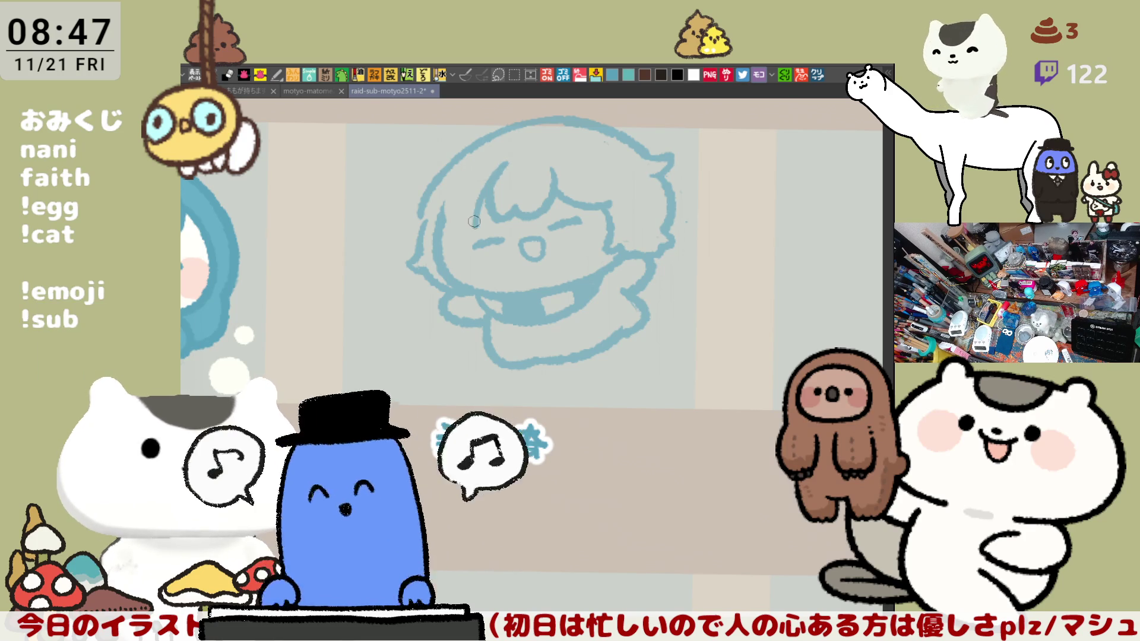
{"action": "left_click_drag", "start_coordinate": [509, 162], "coordinate": [467, 232]}
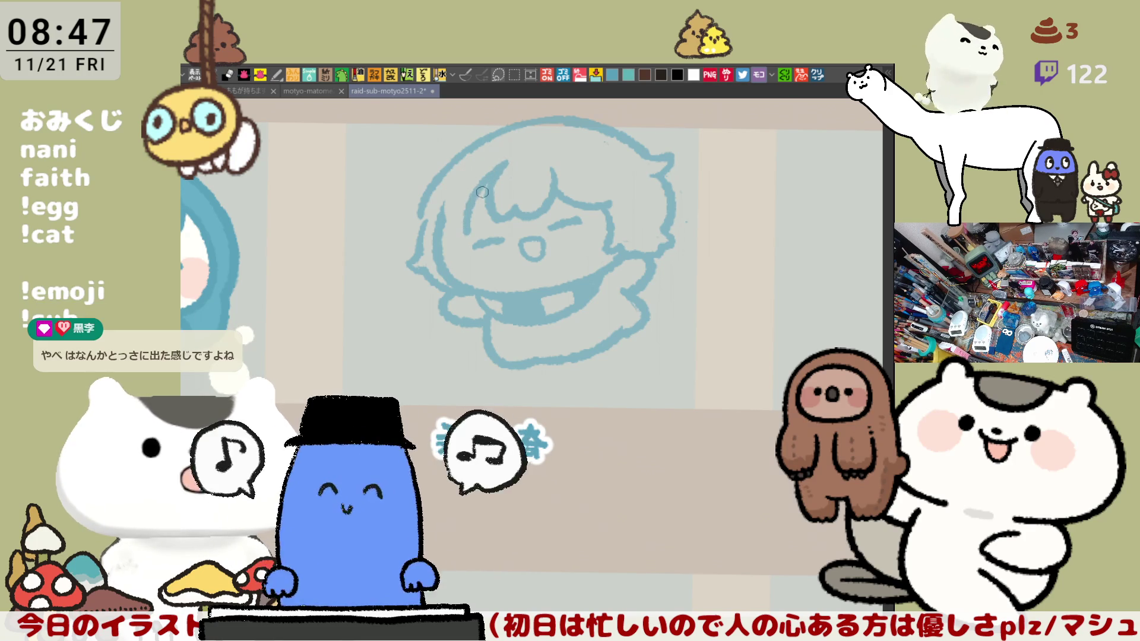
{"action": "key", "text": "ctrl+z"}
{"action": "left_click_drag", "start_coordinate": [504, 162], "coordinate": [454, 230]}
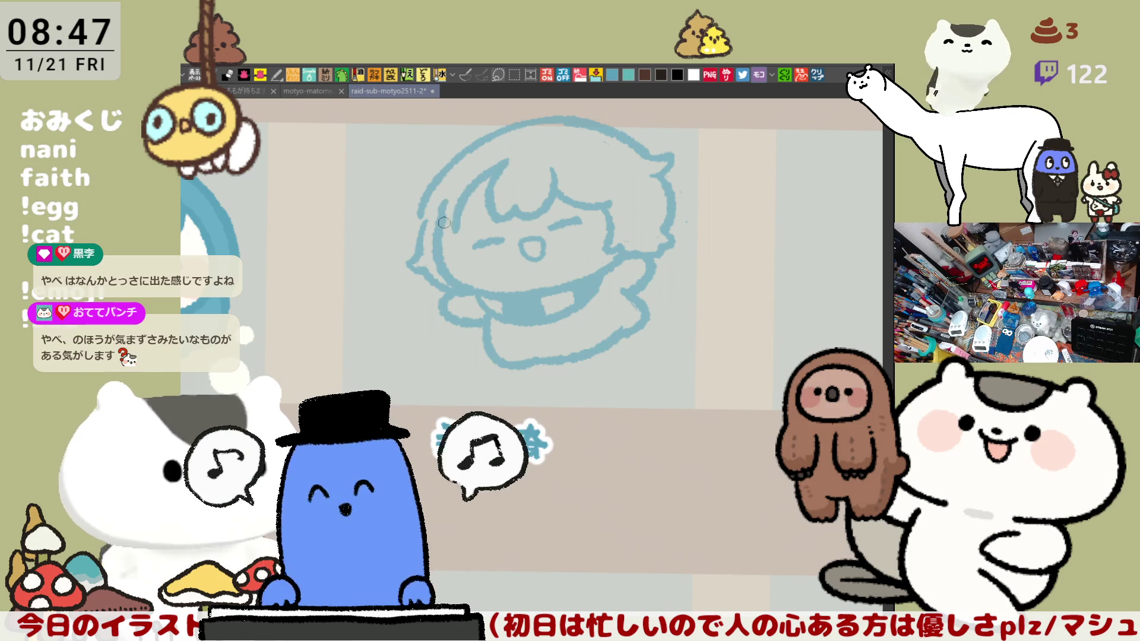
{"action": "key", "text": "ctrl+z"}
{"action": "left_click_drag", "start_coordinate": [454, 202], "coordinate": [452, 233]}
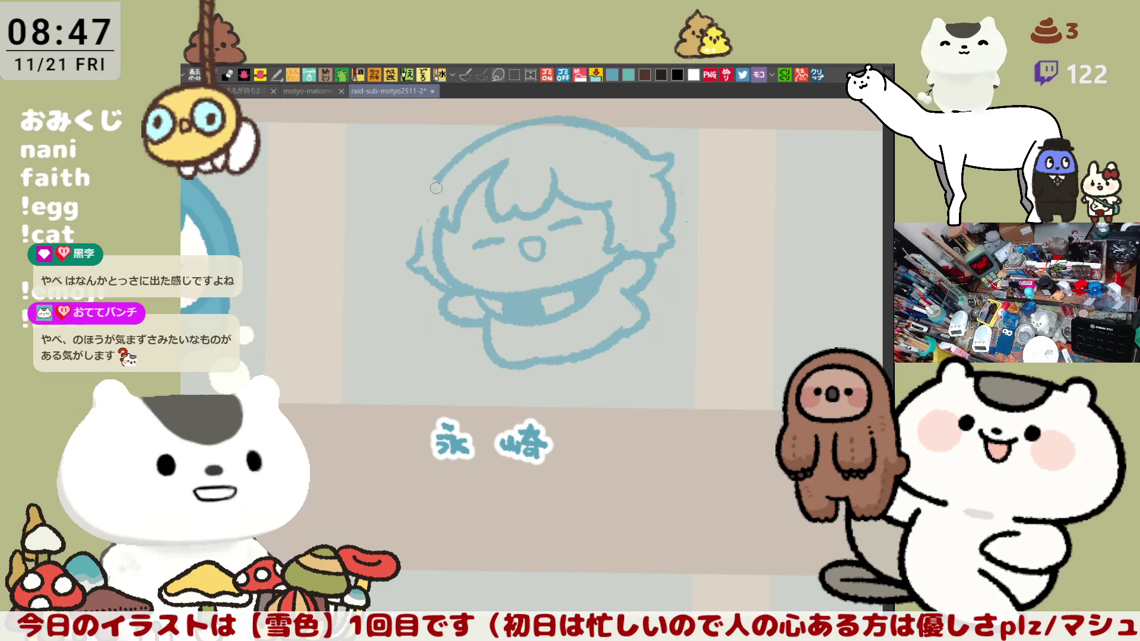
{"action": "left_click_drag", "start_coordinate": [462, 153], "coordinate": [415, 241]}
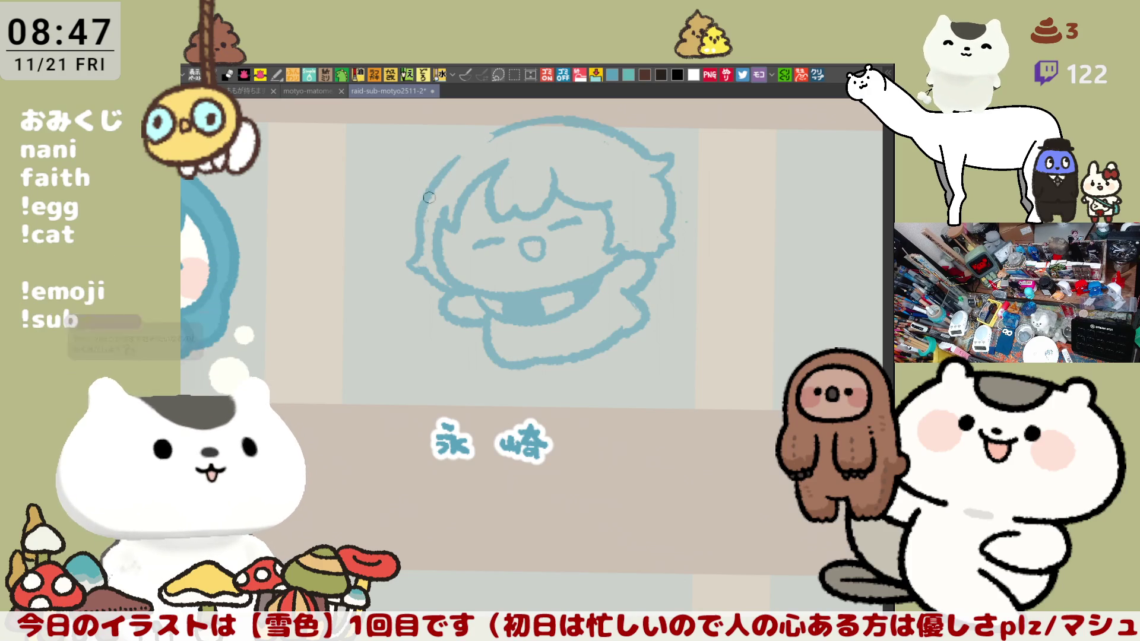
{"action": "key", "text": "ctrl+z"}
{"action": "left_click_drag", "start_coordinate": [460, 153], "coordinate": [417, 247]}
{"action": "key", "text": "ctrl+z"}
Step: Check the drawing mirrored, then add a bump to the bottom outline and a right-side stroke
{"action": "key", "text": "h"}
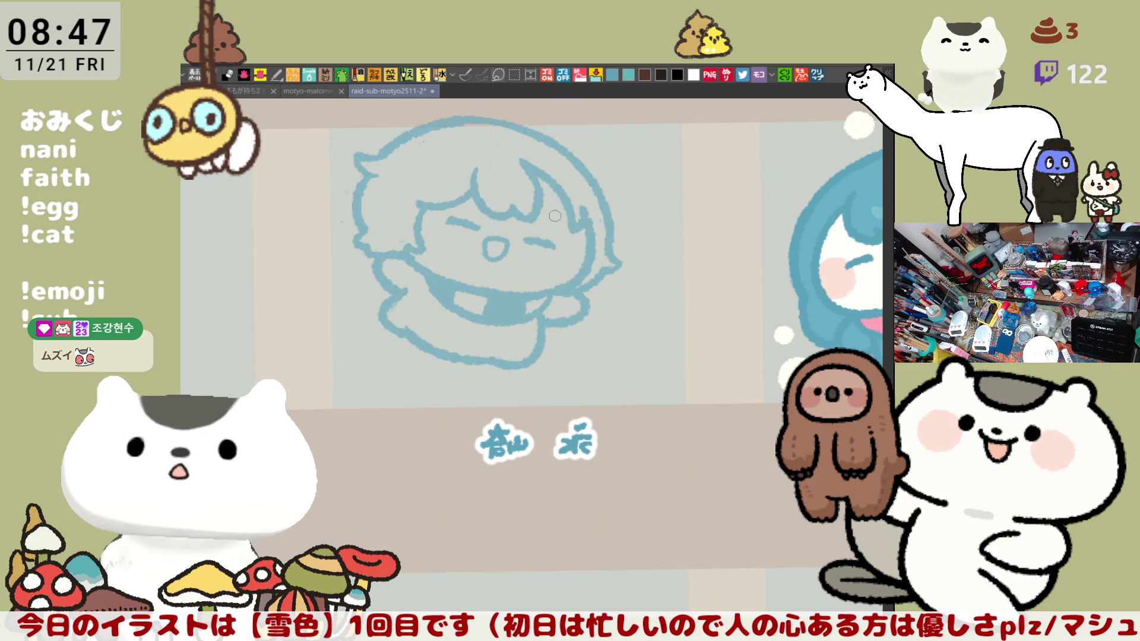
{"action": "key", "text": "h"}
{"action": "scroll", "coordinate": [550, 290], "scroll_direction": "down", "scroll_amount": 2}
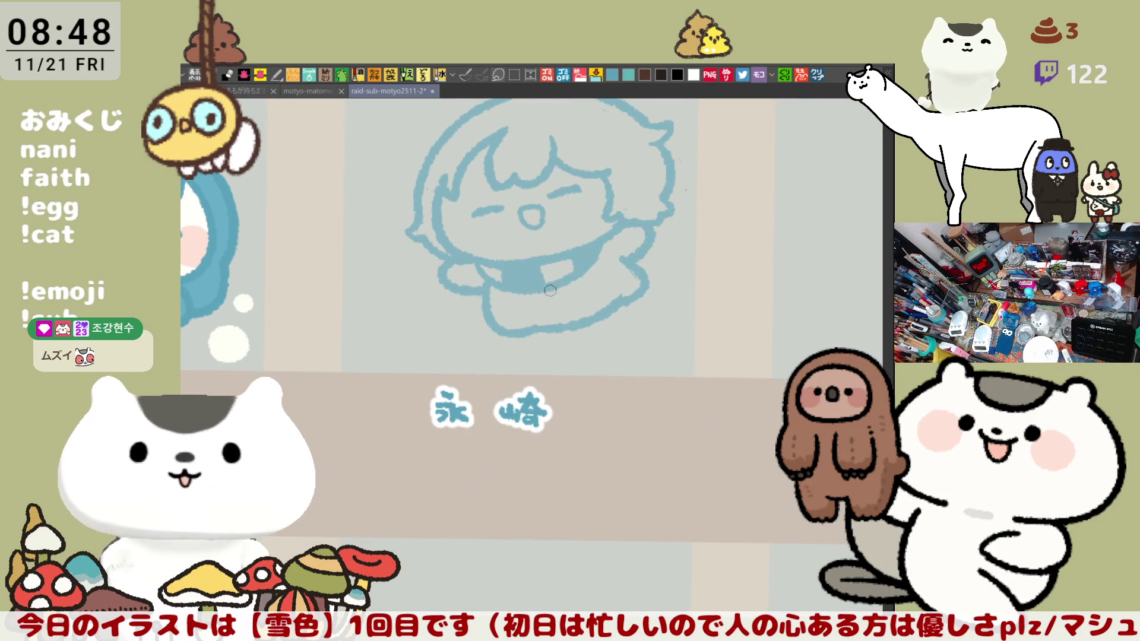
{"action": "left_click_drag", "start_coordinate": [550, 290], "coordinate": [529, 320]}
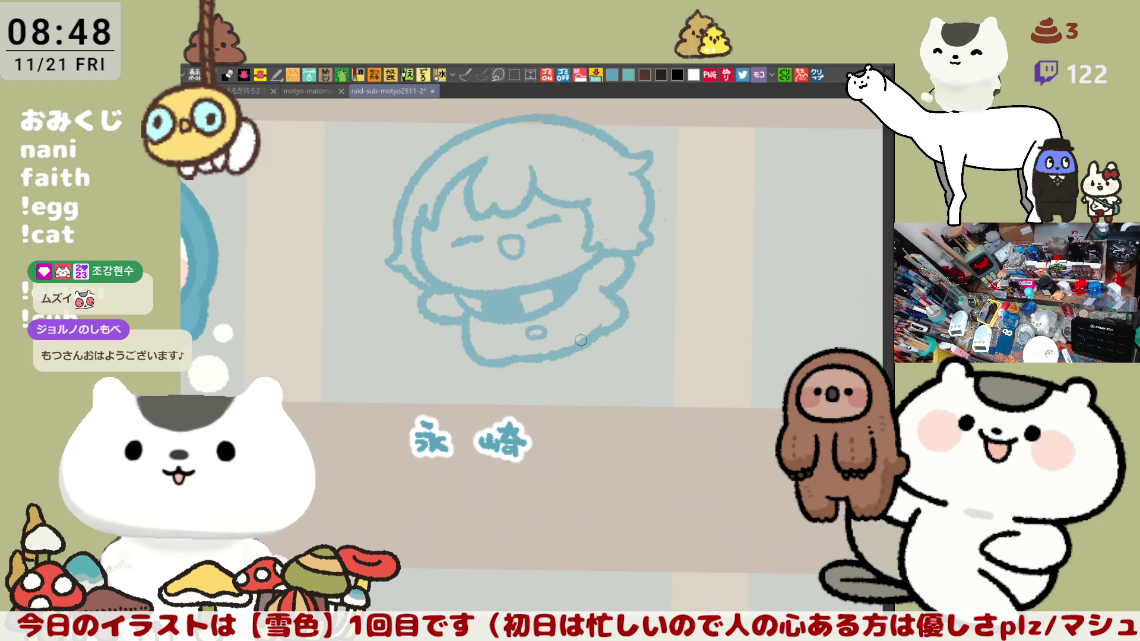
{"action": "mouse_move", "coordinate": [504, 373]}
{"action": "left_mouse_down"}
{"action": "mouse_move", "coordinate": [521, 379]}
{"action": "mouse_move", "coordinate": [542, 358]}
{"action": "left_mouse_up"}
{"action": "mouse_move", "coordinate": [601, 336]}
{"action": "left_mouse_down"}
{"action": "mouse_move", "coordinate": [624, 319]}
{"action": "mouse_move", "coordinate": [649, 388]}
{"action": "left_mouse_up"}
Step: Box-select the drawing with its name label and enlarge it slightly with free transform
{"action": "key", "text": "m"}
{"action": "mouse_move", "coordinate": [789, 491]}
{"action": "left_mouse_down"}
{"action": "mouse_move", "coordinate": [612, 411]}
{"action": "mouse_move", "coordinate": [365, 143]}
{"action": "left_mouse_up"}
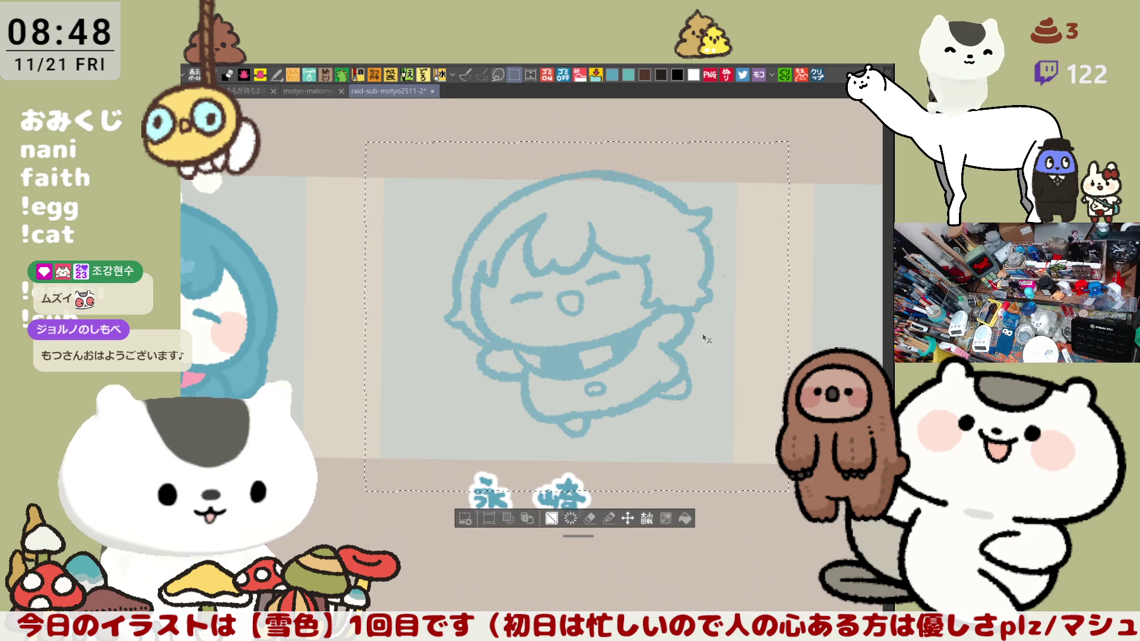
{"action": "key", "text": "ctrl+t"}
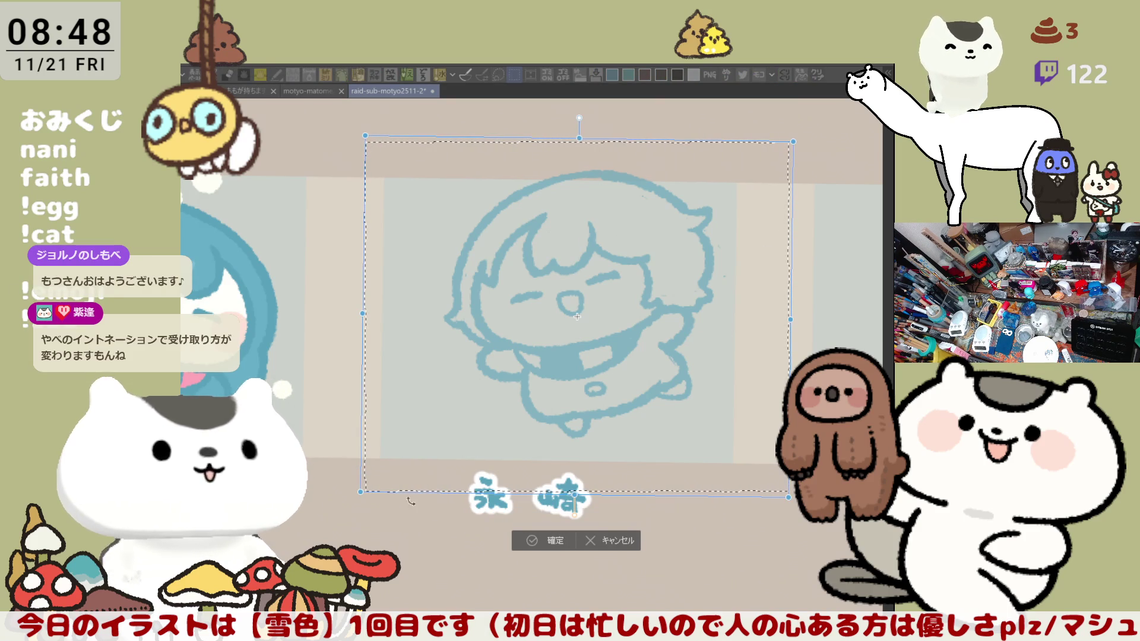
{"action": "left_click_drag", "start_coordinate": [360, 492], "coordinate": [336, 511]}
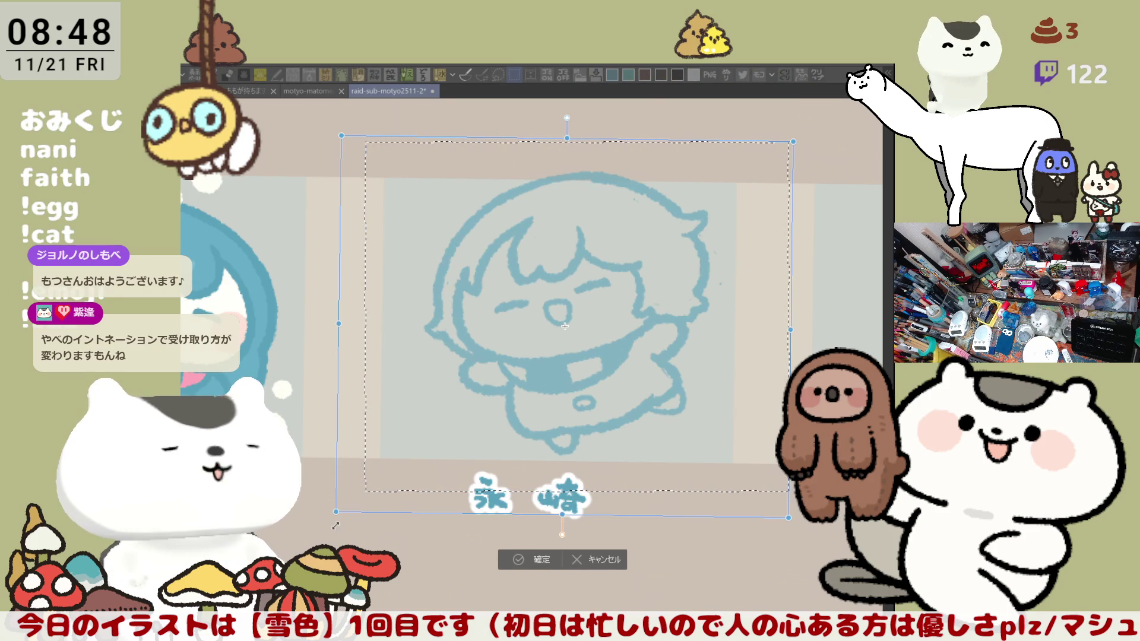
{"action": "left_click_drag", "start_coordinate": [629, 335], "coordinate": [608, 340]}
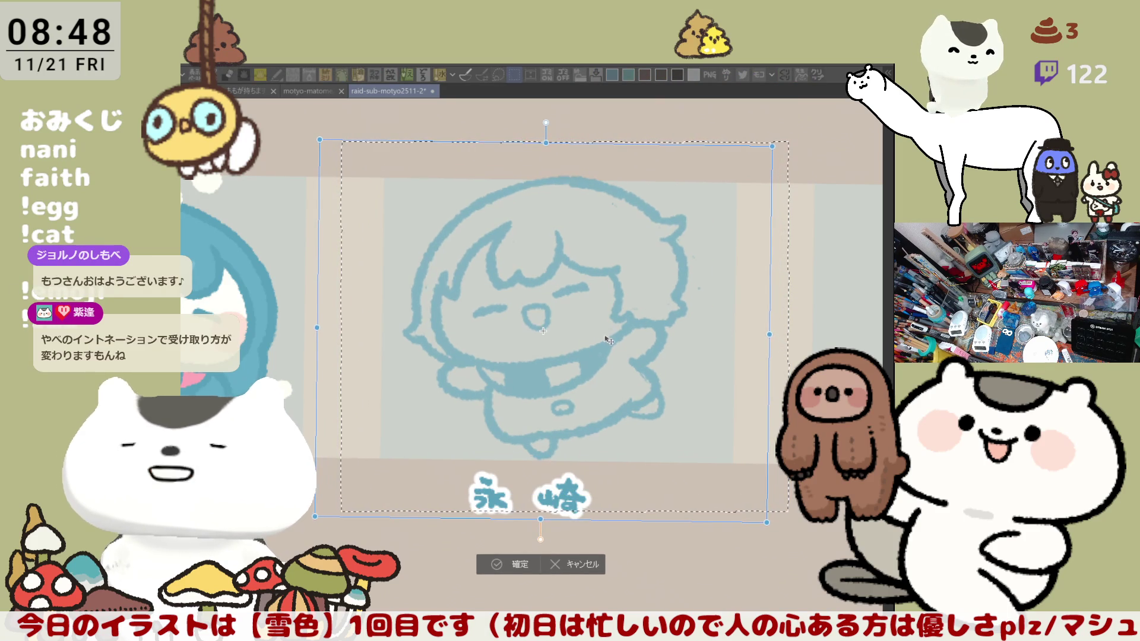
{"action": "left_click", "coordinate": [525, 564]}
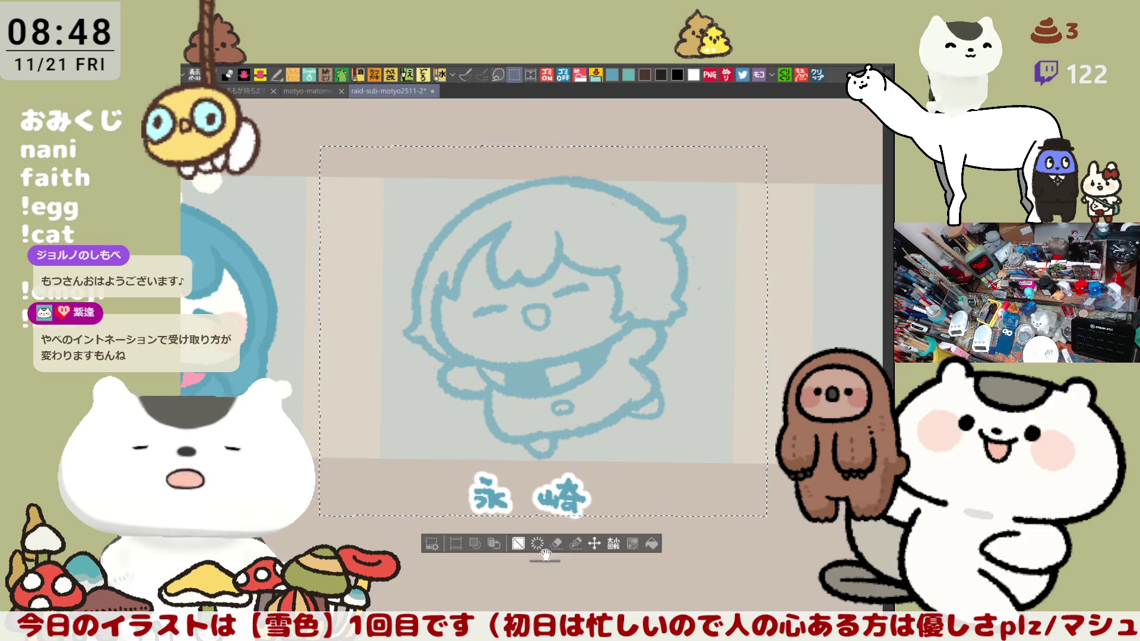
{"action": "key", "text": "ctrl+d"}
Step: Select the character panel with its name and shrink the drawing to fit the panel
{"action": "left_click_drag", "start_coordinate": [530, 500], "coordinate": [645, 520]}
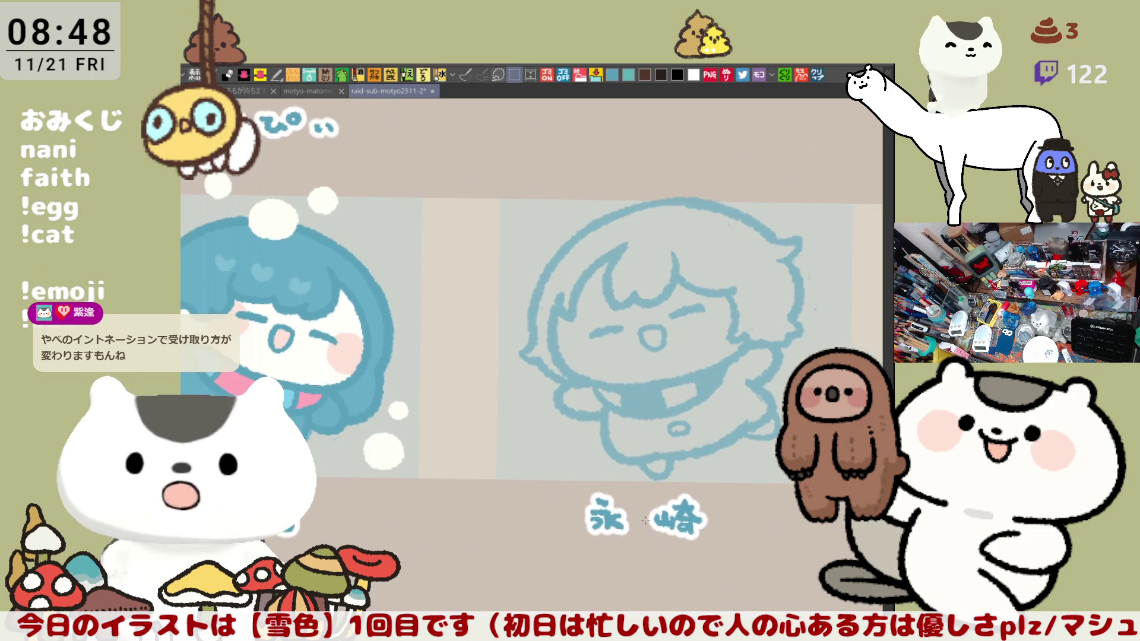
{"action": "scroll", "coordinate": [645, 520], "scroll_direction": "down", "scroll_amount": 5}
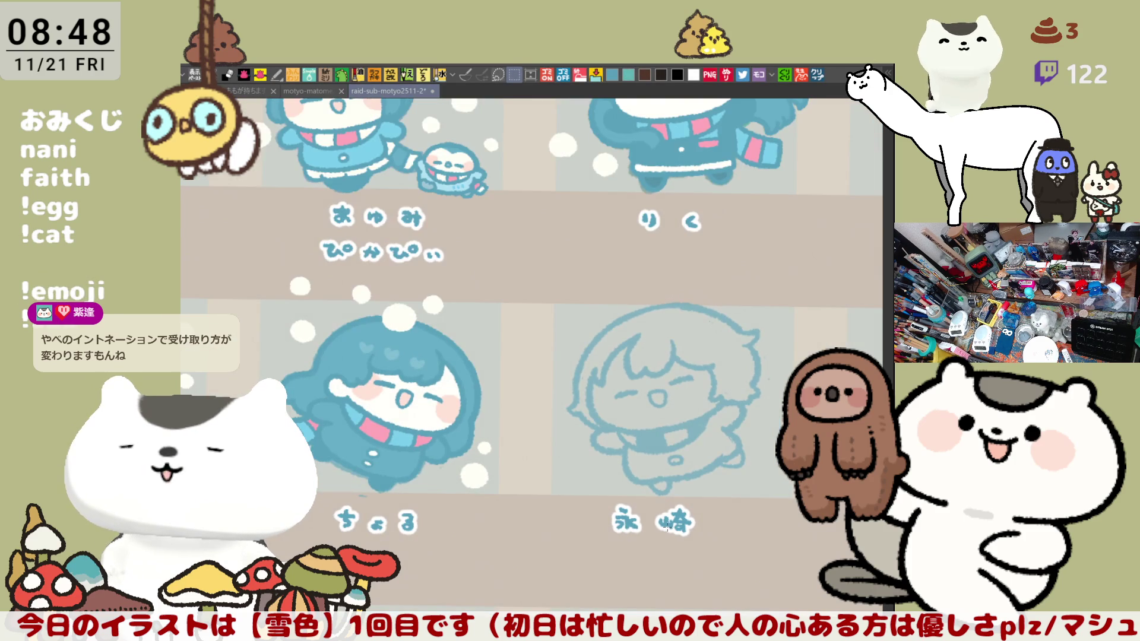
{"action": "mouse_move", "coordinate": [808, 535]}
{"action": "left_mouse_down"}
{"action": "mouse_move", "coordinate": [705, 515]}
{"action": "mouse_move", "coordinate": [471, 407]}
{"action": "mouse_move", "coordinate": [412, 259]}
{"action": "left_mouse_up"}
{"action": "key", "text": "ctrl+t"}
{"action": "left_click_drag", "start_coordinate": [711, 253], "coordinate": [693, 266]}
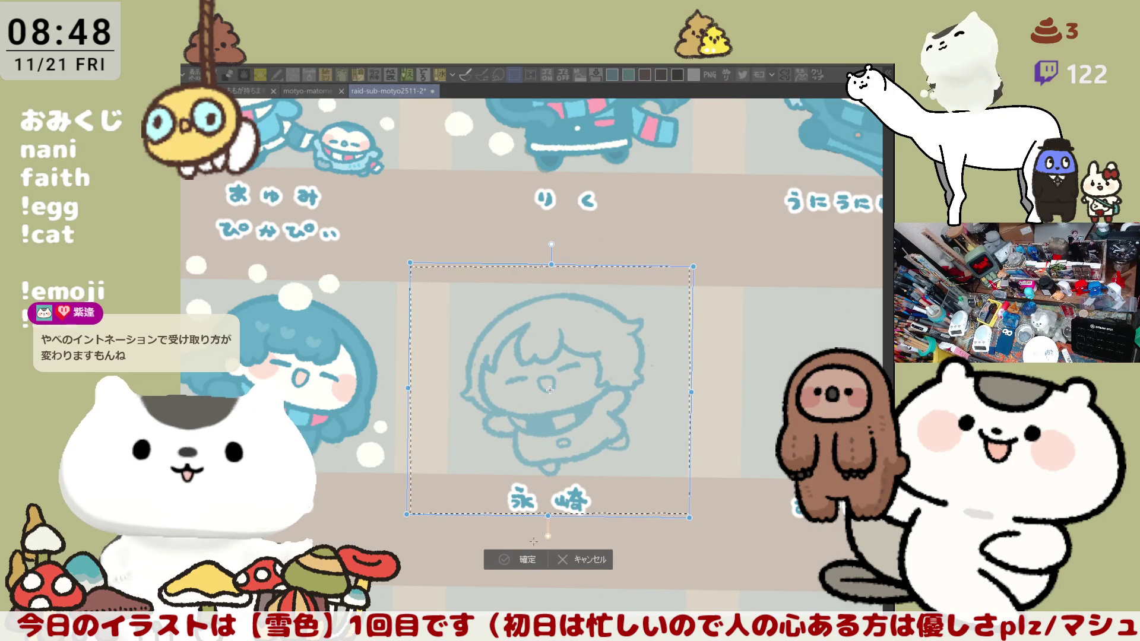
{"action": "left_click", "coordinate": [519, 562]}
{"action": "key", "text": "ctrl+d"}
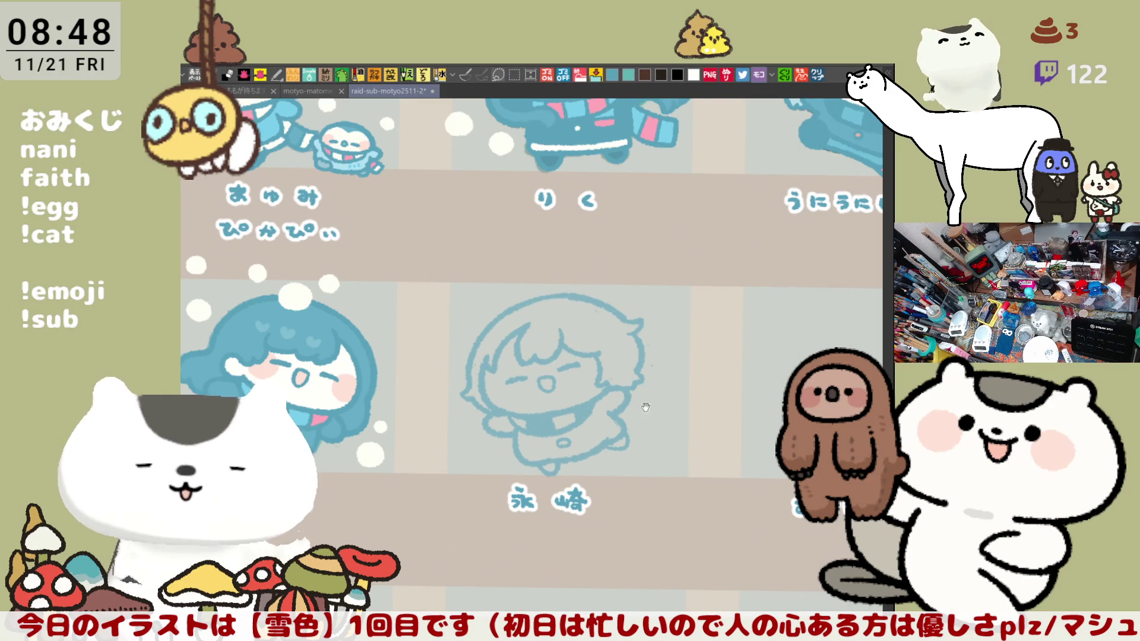
Step: Draw the scarf tail's upper and lower edges fluttering out to the right
{"action": "left_click_drag", "start_coordinate": [645, 407], "coordinate": [675, 456]}
{"action": "scroll", "coordinate": [538, 411], "scroll_direction": "up", "scroll_amount": 5}
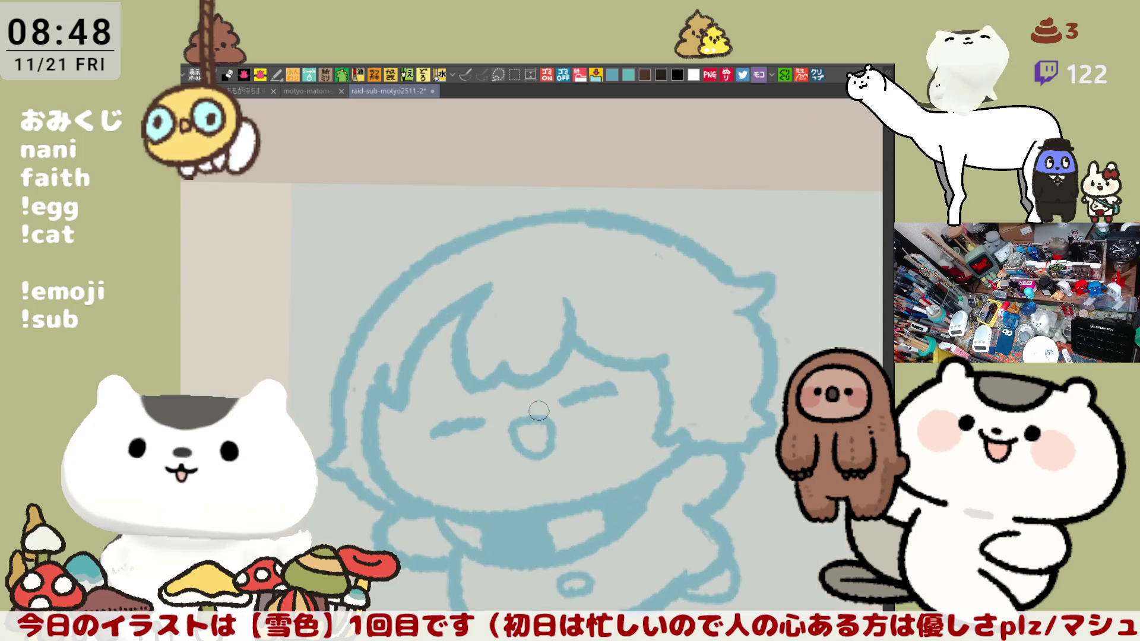
{"action": "left_click_drag", "start_coordinate": [592, 379], "coordinate": [585, 258]}
{"action": "mouse_move", "coordinate": [784, 412]}
{"action": "left_mouse_down"}
{"action": "mouse_move", "coordinate": [710, 449]}
{"action": "mouse_move", "coordinate": [709, 464]}
{"action": "mouse_move", "coordinate": [764, 480]}
{"action": "left_mouse_up"}
{"action": "key", "text": "ctrl+z"}
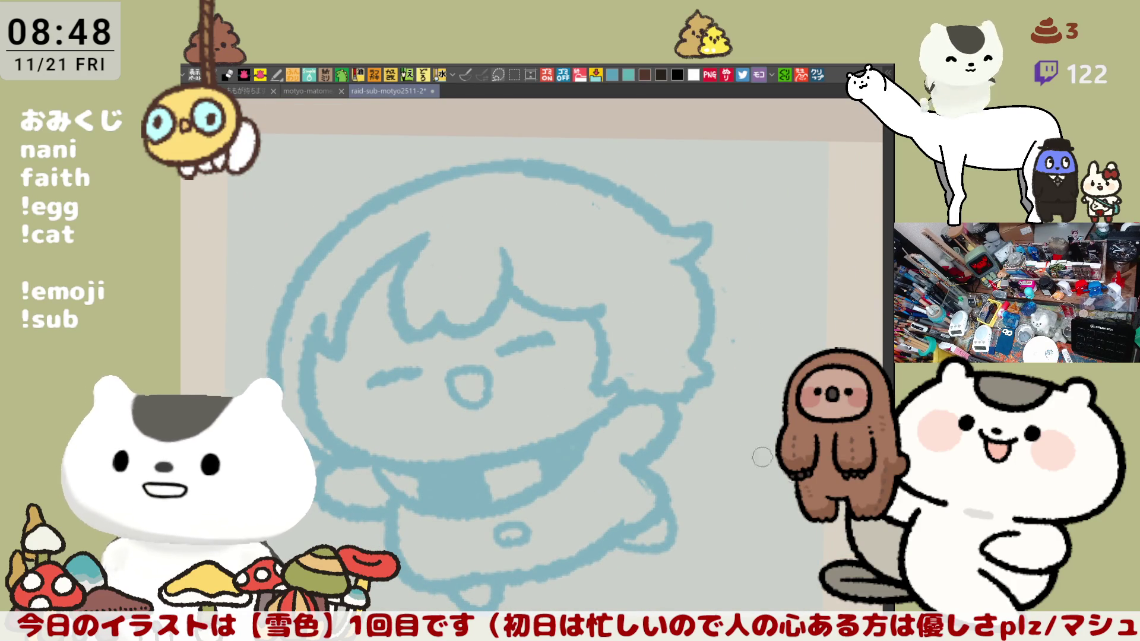
{"action": "left_click_drag", "start_coordinate": [666, 446], "coordinate": [771, 478]}
{"action": "mouse_move", "coordinate": [676, 500]}
{"action": "left_mouse_down"}
{"action": "mouse_move", "coordinate": [748, 528]}
{"action": "mouse_move", "coordinate": [771, 478]}
{"action": "mouse_move", "coordinate": [742, 525]}
{"action": "left_mouse_up"}
{"action": "key", "text": "ctrl+z"}
{"action": "key", "text": "ctrl+z"}
{"action": "left_click_drag", "start_coordinate": [650, 474], "coordinate": [732, 522]}
{"action": "key", "text": "ctrl+z"}
{"action": "left_click_drag", "start_coordinate": [656, 484], "coordinate": [742, 522]}
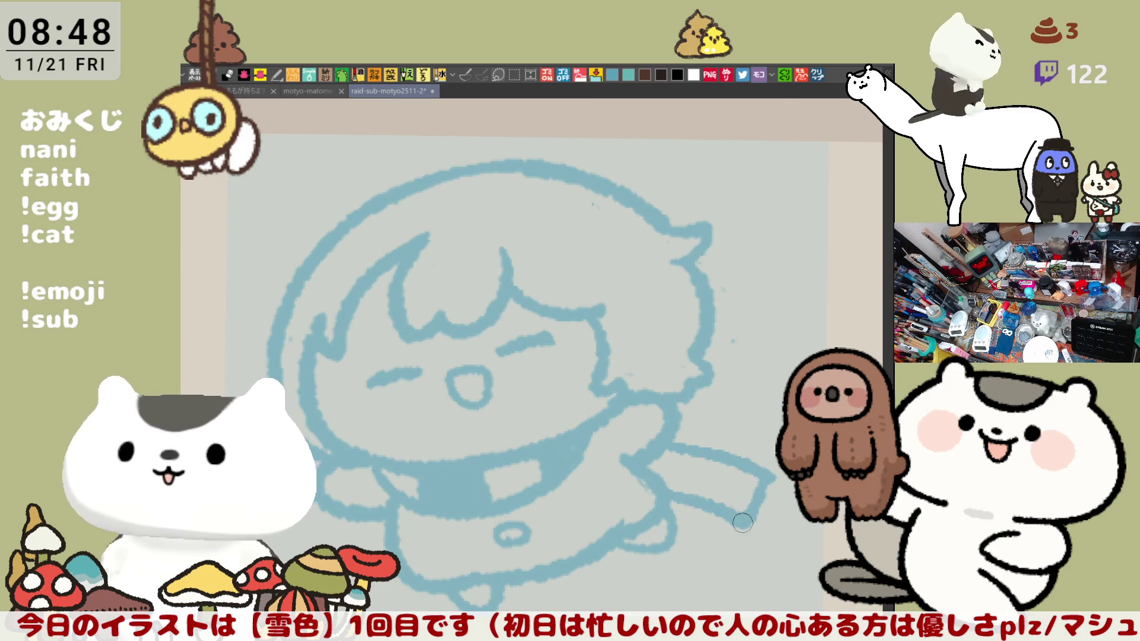
Step: Add slanted stripes across the scarf and touch up its blue colouring
{"action": "left_click_drag", "start_coordinate": [742, 462], "coordinate": [727, 508]}
{"action": "mouse_move", "coordinate": [715, 454]}
{"action": "left_mouse_down"}
{"action": "mouse_move", "coordinate": [703, 505]}
{"action": "mouse_move", "coordinate": [670, 499]}
{"action": "left_mouse_up"}
{"action": "mouse_move", "coordinate": [684, 461]}
{"action": "left_mouse_down"}
{"action": "mouse_move", "coordinate": [661, 478]}
{"action": "mouse_move", "coordinate": [735, 475]}
{"action": "left_mouse_up"}
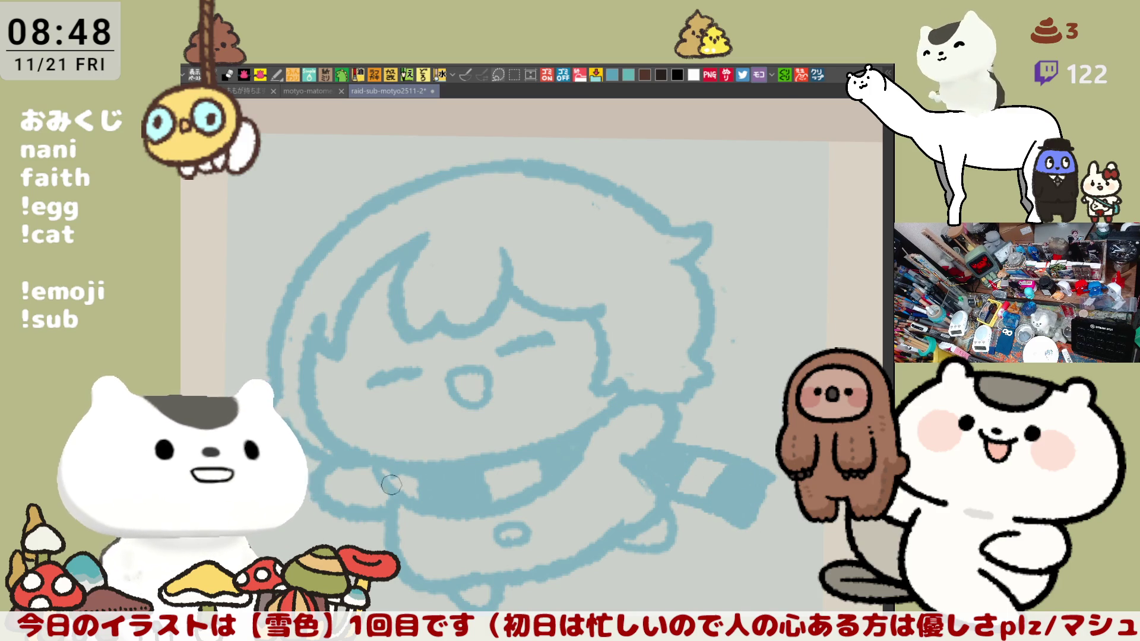
{"action": "mouse_move", "coordinate": [570, 475]}
{"action": "left_mouse_down"}
{"action": "mouse_move", "coordinate": [552, 457]}
{"action": "mouse_move", "coordinate": [534, 475]}
{"action": "mouse_move", "coordinate": [546, 481]}
{"action": "mouse_move", "coordinate": [597, 444]}
{"action": "left_mouse_up"}
{"action": "mouse_move", "coordinate": [508, 507]}
{"action": "left_mouse_down"}
{"action": "mouse_move", "coordinate": [620, 411]}
{"action": "mouse_move", "coordinate": [524, 490]}
{"action": "mouse_move", "coordinate": [610, 416]}
{"action": "mouse_move", "coordinate": [539, 470]}
{"action": "mouse_move", "coordinate": [534, 490]}
{"action": "mouse_move", "coordinate": [564, 437]}
{"action": "mouse_move", "coordinate": [562, 463]}
{"action": "mouse_move", "coordinate": [589, 439]}
{"action": "left_mouse_up"}
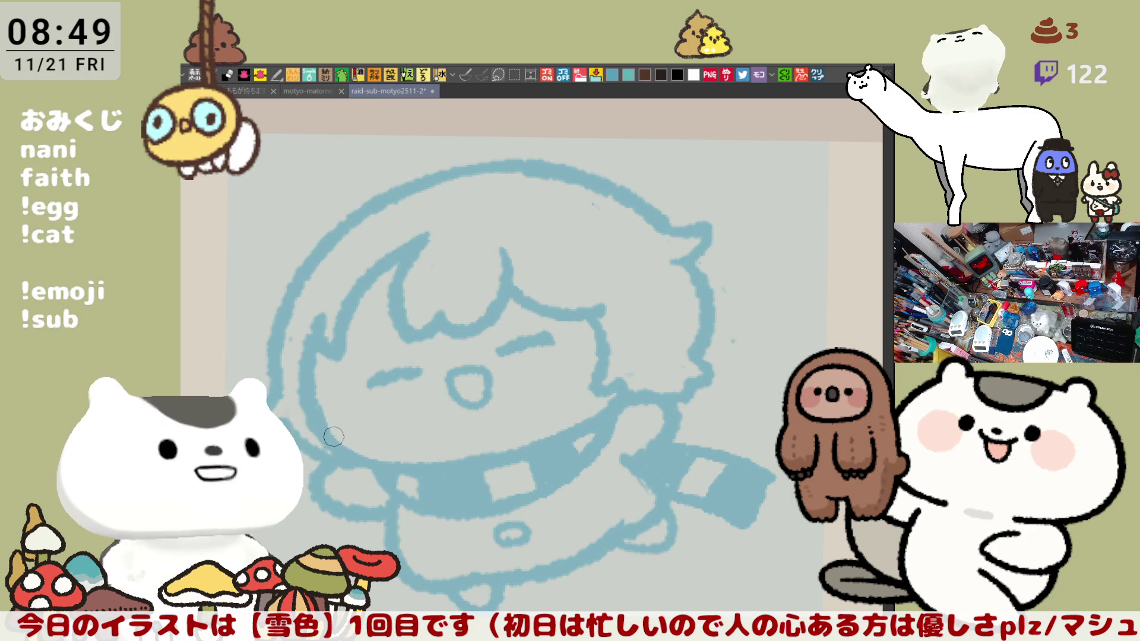
Step: Erase part of the left hair outline and compare the change before and after with undo/redo
{"action": "mouse_move", "coordinate": [682, 376]}
{"action": "left_mouse_down"}
{"action": "mouse_move", "coordinate": [745, 305]}
{"action": "mouse_move", "coordinate": [787, 328]}
{"action": "left_mouse_up"}
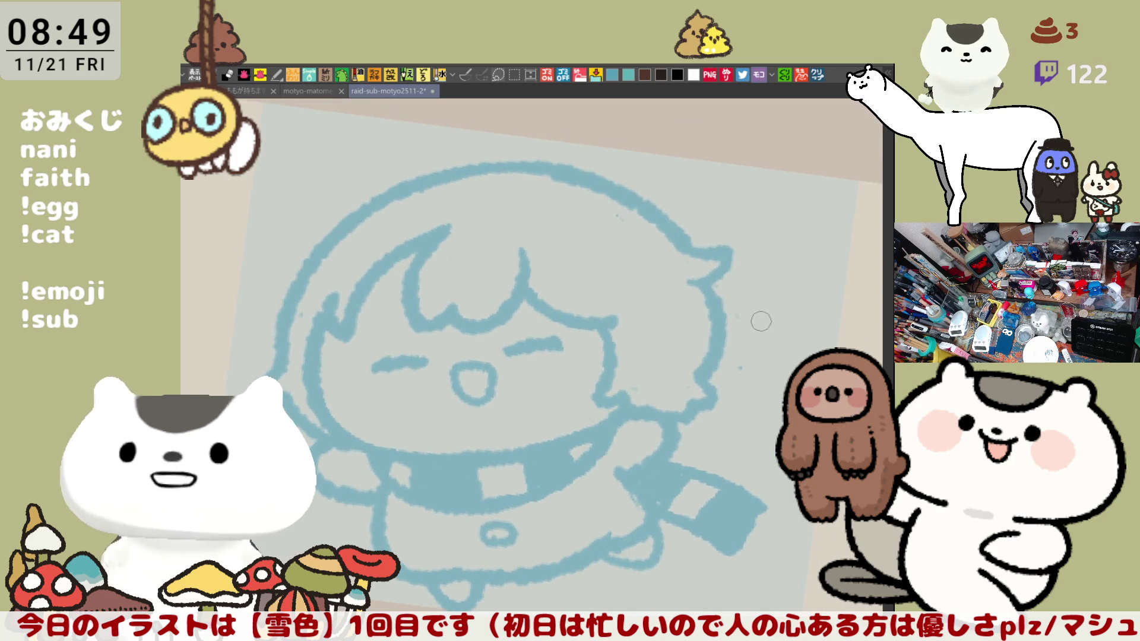
{"action": "left_click_drag", "start_coordinate": [622, 464], "coordinate": [659, 454]}
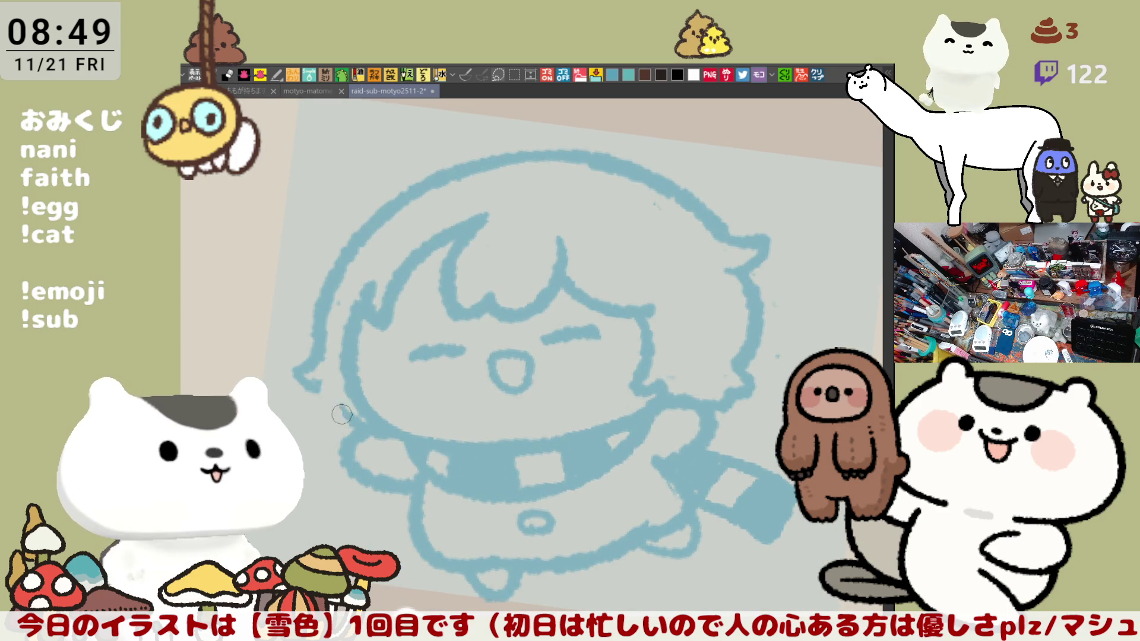
{"action": "mouse_move", "coordinate": [321, 368]}
{"action": "left_mouse_down"}
{"action": "mouse_move", "coordinate": [316, 296]}
{"action": "mouse_move", "coordinate": [326, 305]}
{"action": "mouse_move", "coordinate": [297, 337]}
{"action": "mouse_move", "coordinate": [331, 352]}
{"action": "mouse_move", "coordinate": [349, 411]}
{"action": "left_mouse_up"}
{"action": "key", "text": "ctrl+z"}
{"action": "key", "text": "ctrl+y"}
{"action": "key", "text": "ctrl+z"}
{"action": "key", "text": "ctrl+y"}
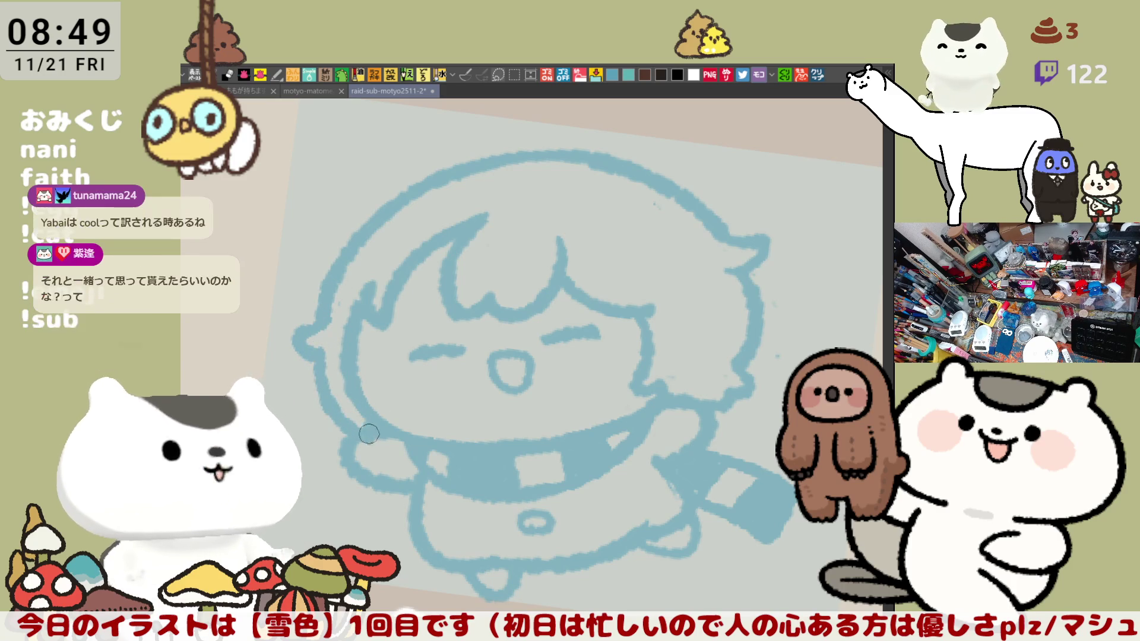
{"action": "key", "text": "ctrl+z"}
{"action": "key", "text": "ctrl+y"}
Step: Zoom in, rotate the view and mirror it to check the drawing
{"action": "mouse_move", "coordinate": [565, 363]}
{"action": "left_mouse_down"}
{"action": "mouse_move", "coordinate": [688, 311]}
{"action": "mouse_move", "coordinate": [734, 322]}
{"action": "left_mouse_up"}
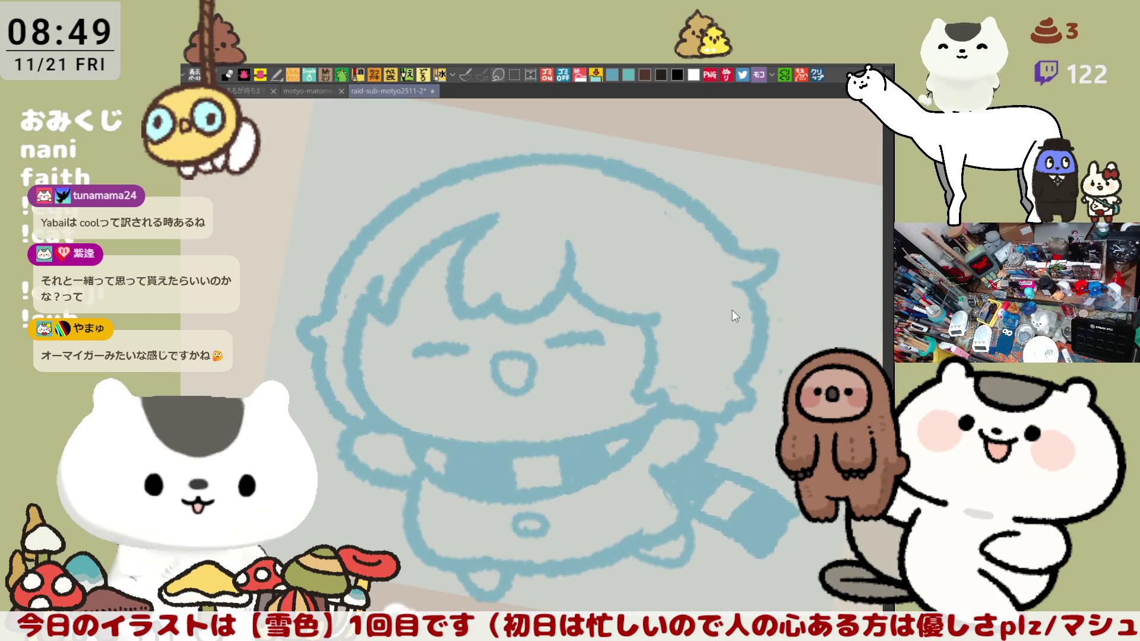
{"action": "key", "text": "minus"}
{"action": "key", "text": "minus"}
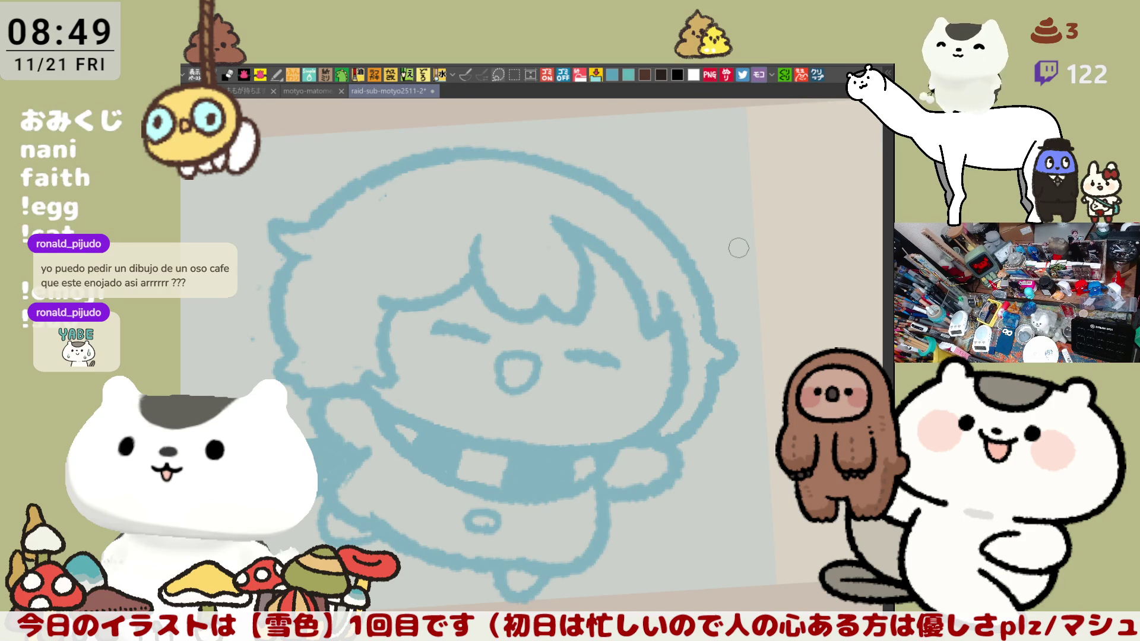
{"action": "key", "text": "h"}
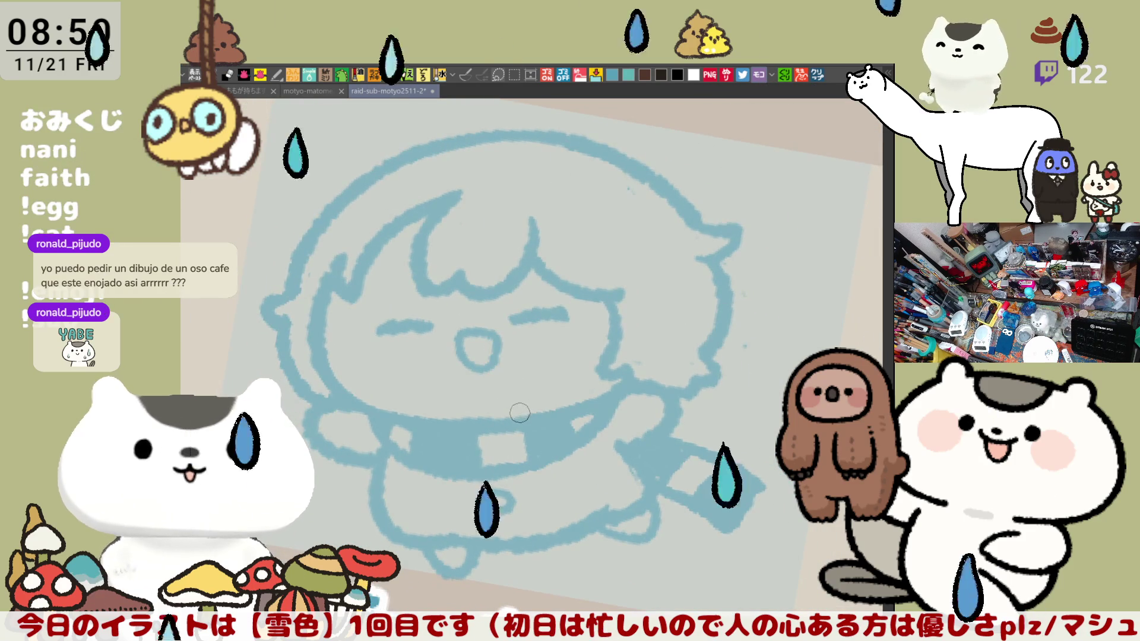
Step: Lengthen a left hair strand upward and add short strands along the left hair line
{"action": "key", "text": "ctrl+at"}
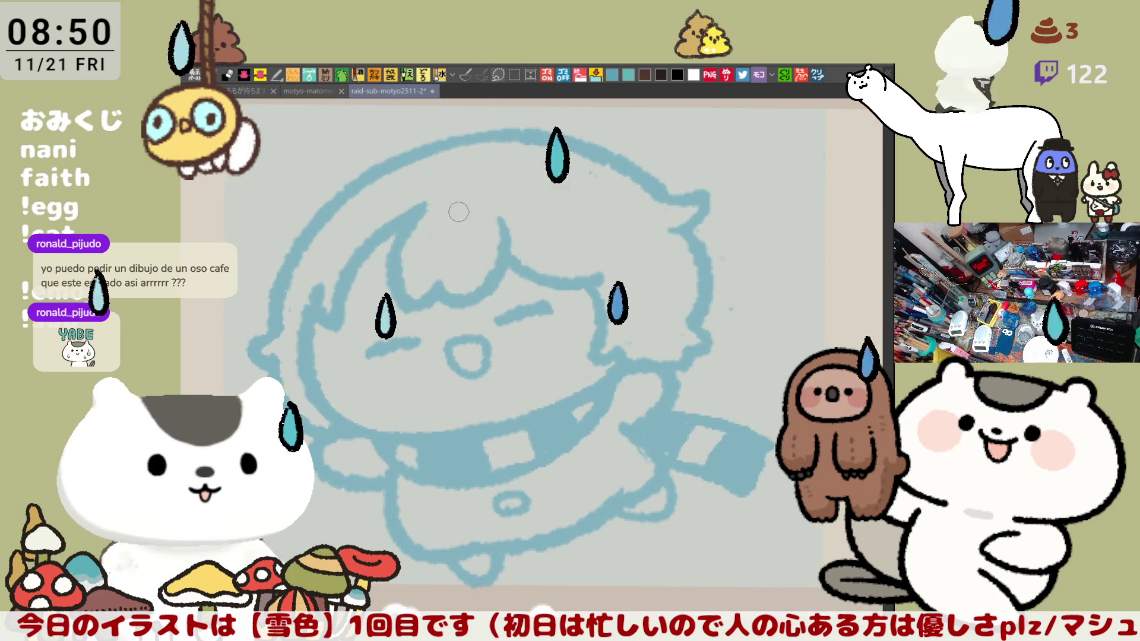
{"action": "key", "text": "ctrl+z"}
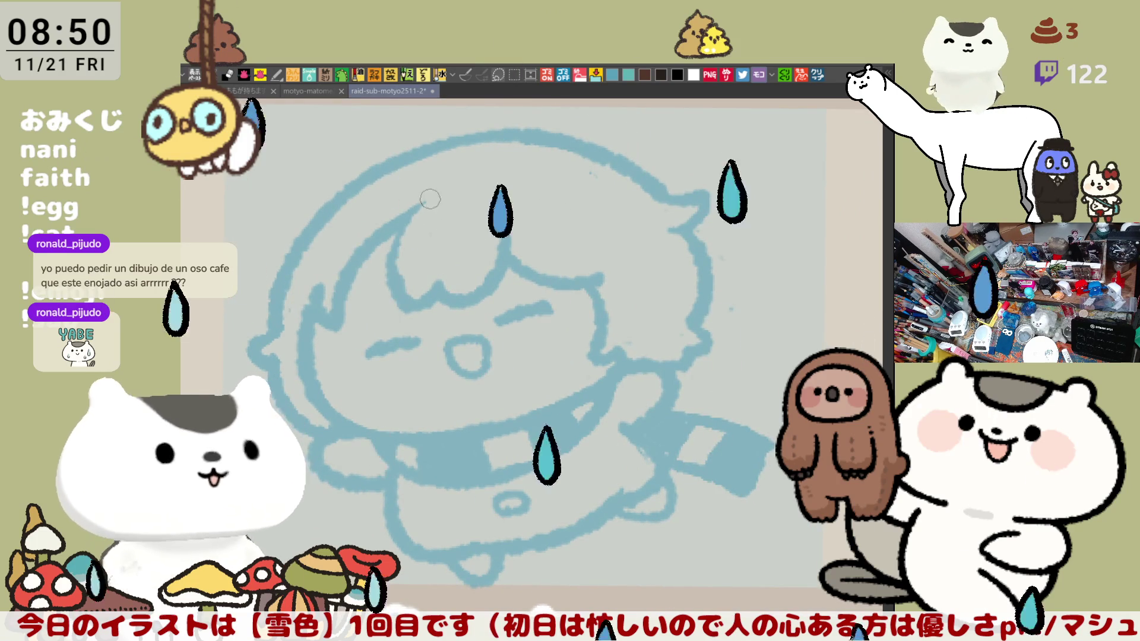
{"action": "left_click_drag", "start_coordinate": [383, 262], "coordinate": [425, 196]}
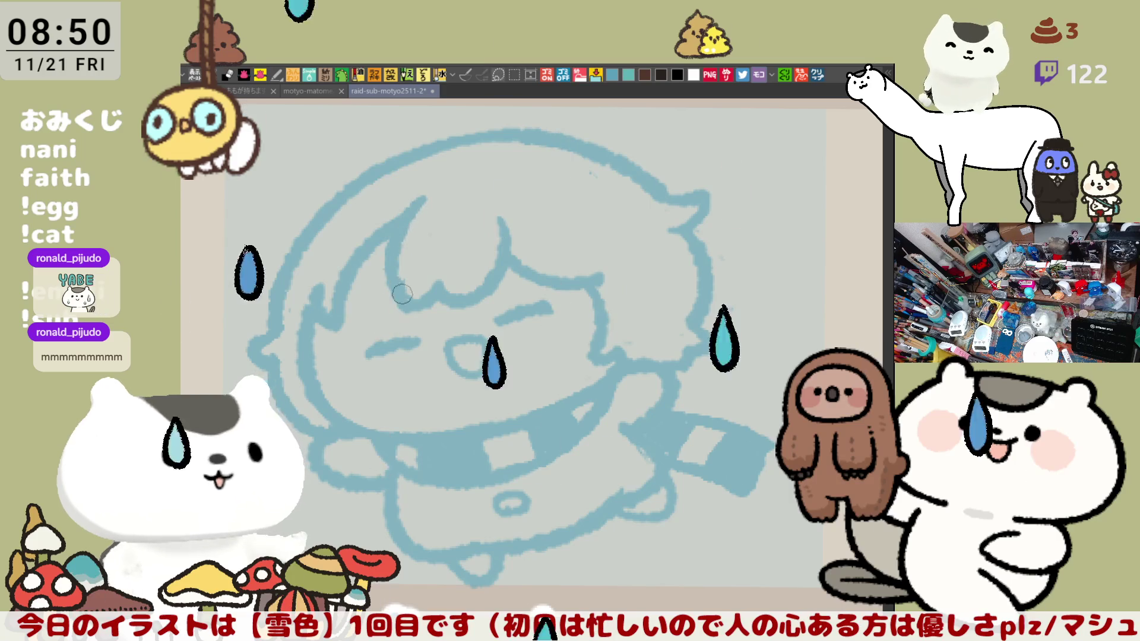
{"action": "mouse_move", "coordinate": [391, 270]}
{"action": "left_mouse_down"}
{"action": "mouse_move", "coordinate": [416, 340]}
{"action": "mouse_move", "coordinate": [522, 336]}
{"action": "left_mouse_up"}
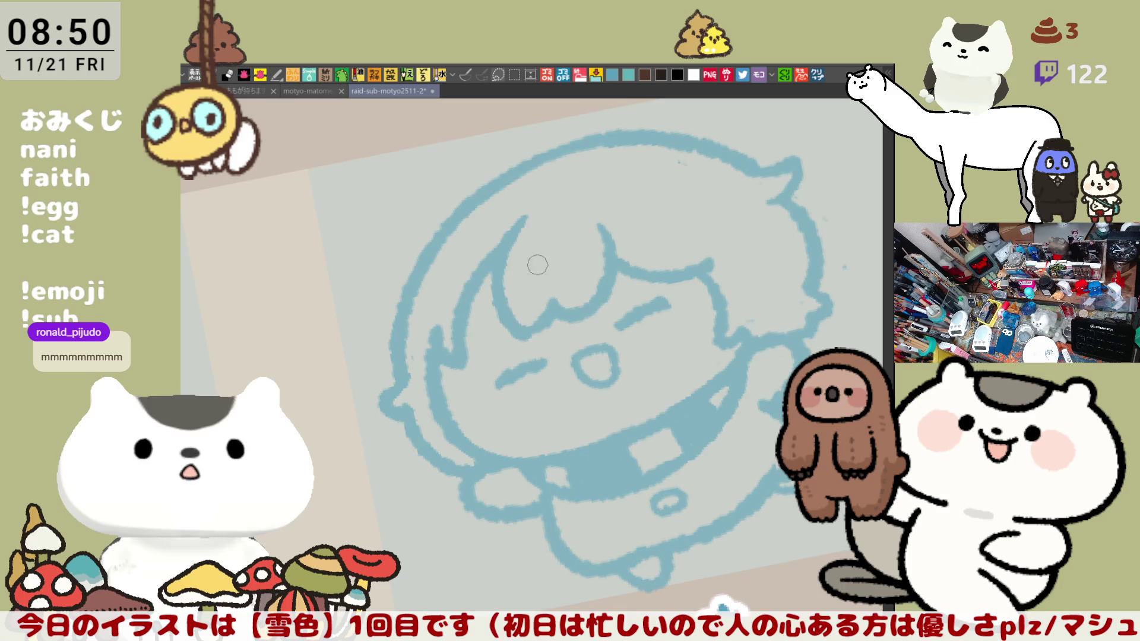
{"action": "key", "text": "ctrl+0"}
{"action": "left_click_drag", "start_coordinate": [769, 254], "coordinate": [652, 293]}
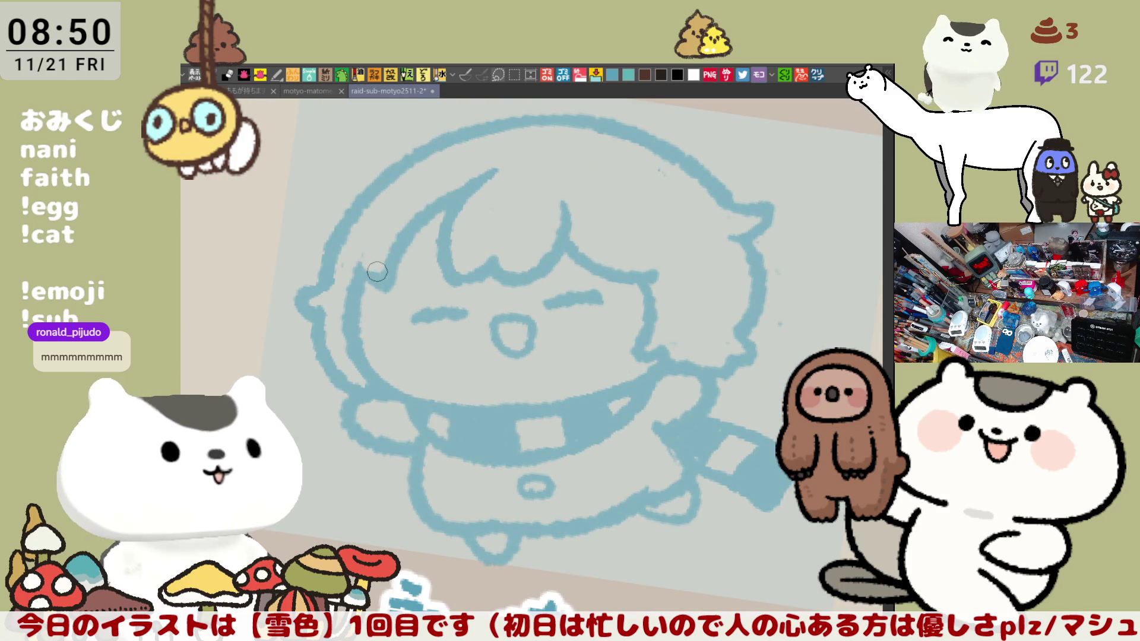
{"action": "mouse_move", "coordinate": [363, 255]}
{"action": "left_mouse_down"}
{"action": "mouse_move", "coordinate": [374, 290]}
{"action": "mouse_move", "coordinate": [383, 278]}
{"action": "left_mouse_up"}
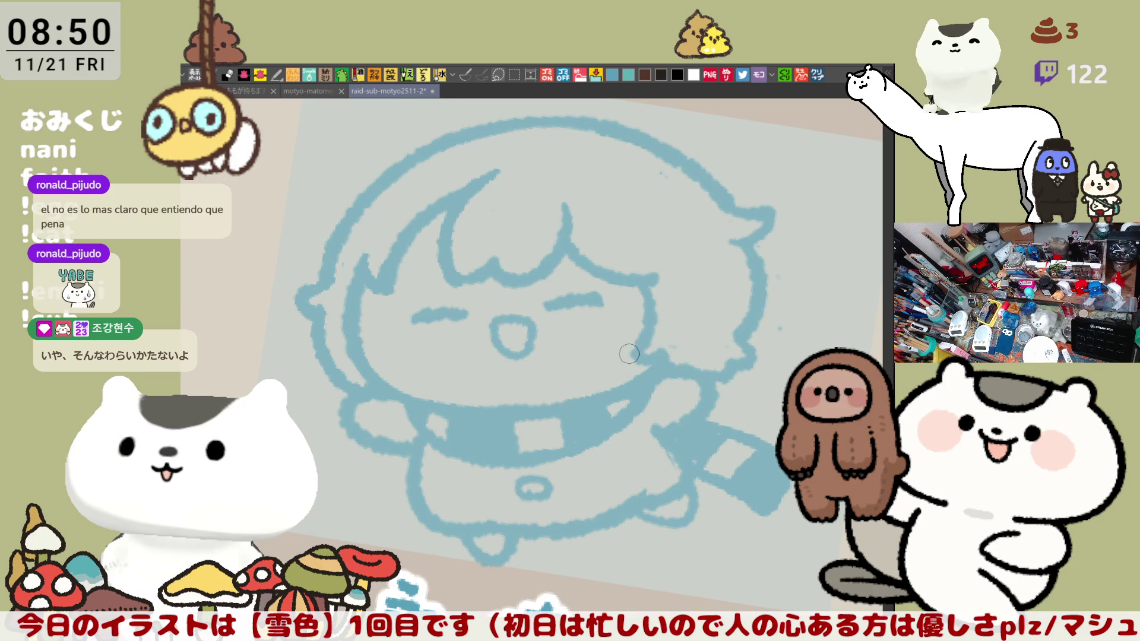
{"action": "scroll", "coordinate": [623, 343], "scroll_direction": "up", "scroll_amount": 5}
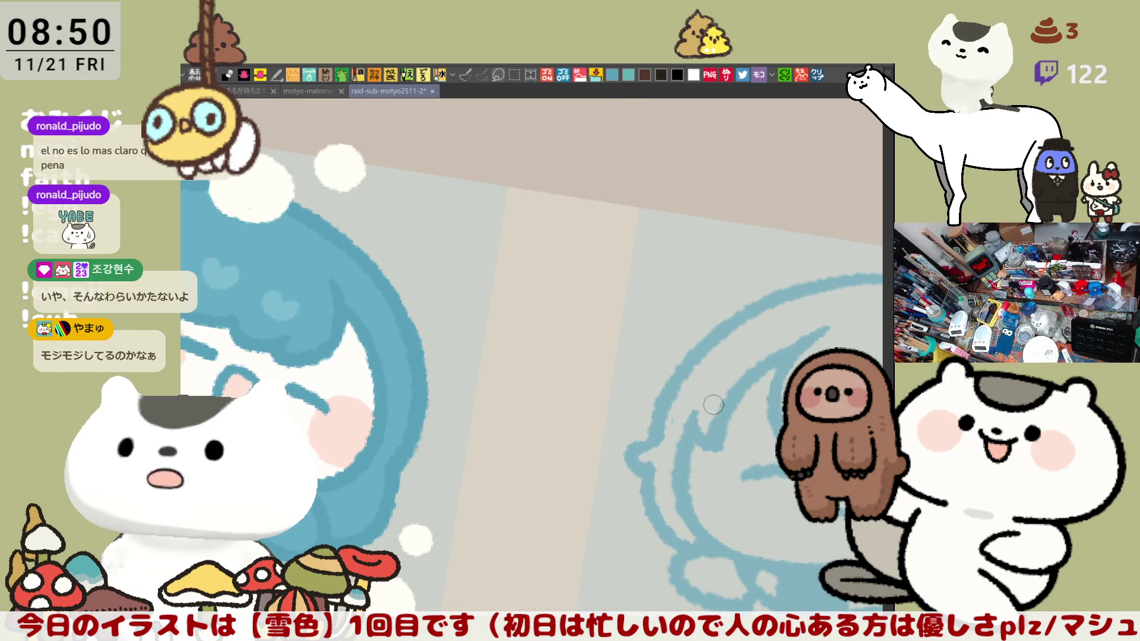
Step: Lasso the closed eyes and move them to a new position on the face
{"action": "scroll", "coordinate": [703, 401], "scroll_direction": "down", "scroll_amount": 5}
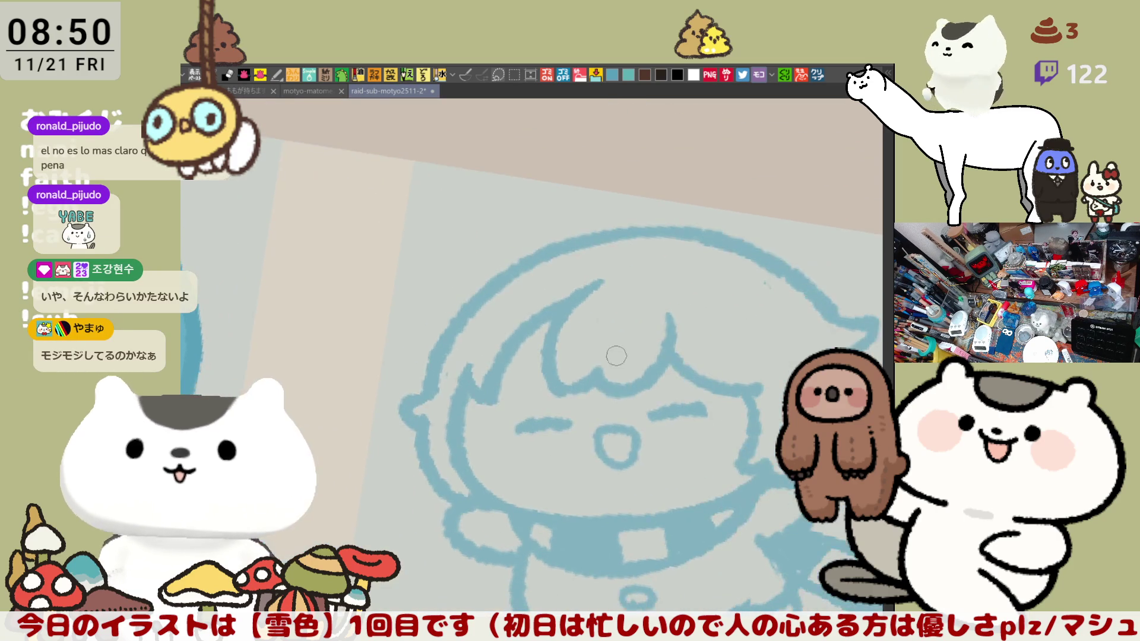
{"action": "scroll", "coordinate": [615, 351], "scroll_direction": "up", "scroll_amount": 2}
{"action": "key", "text": "m"}
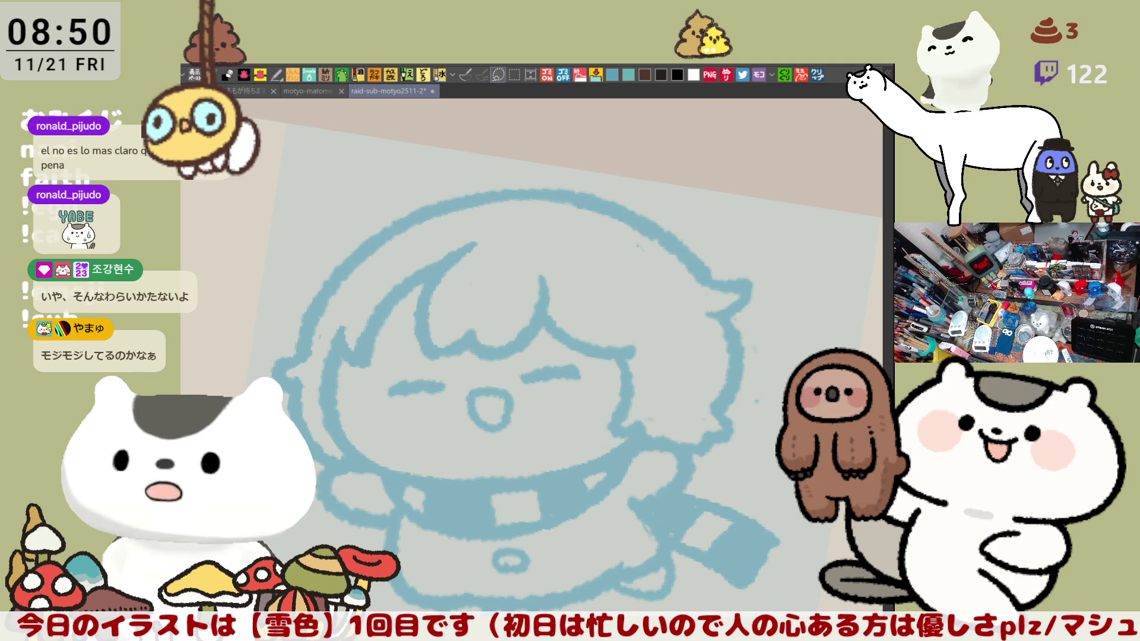
{"action": "mouse_move", "coordinate": [545, 393]}
{"action": "left_mouse_down"}
{"action": "mouse_move", "coordinate": [532, 356]}
{"action": "mouse_move", "coordinate": [570, 402]}
{"action": "mouse_move", "coordinate": [561, 372]}
{"action": "left_mouse_up"}
{"action": "left_click", "coordinate": [599, 432]}
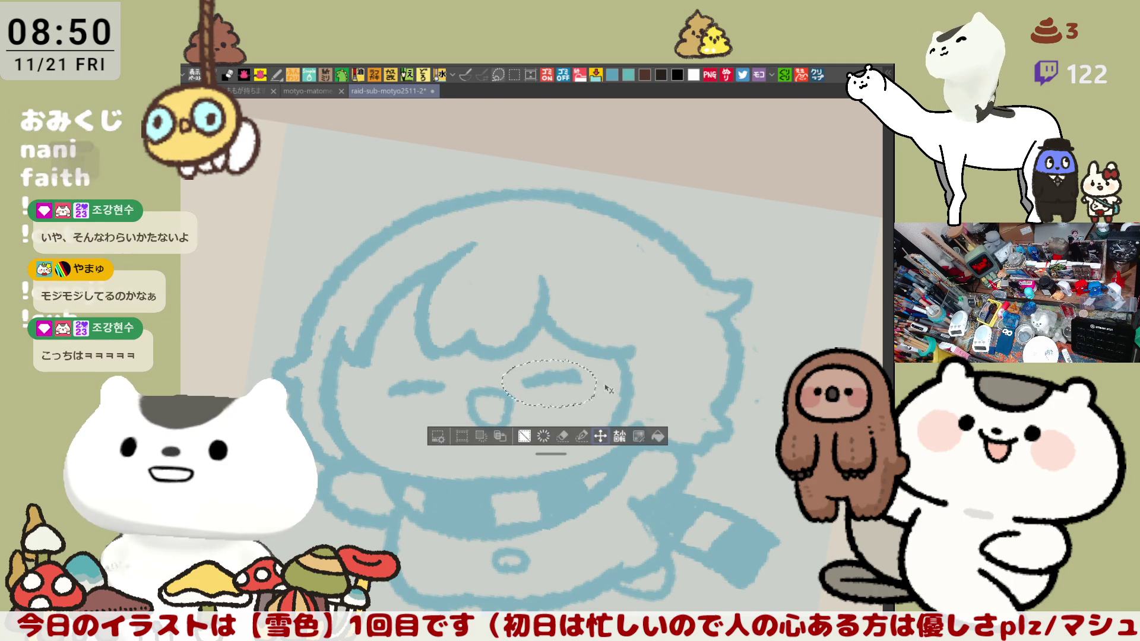
{"action": "key", "text": "ctrl+d"}
Step: Zoom out to check the character, then fade the sketch layer to low opacity
{"action": "left_click_drag", "start_coordinate": [506, 475], "coordinate": [723, 307]}
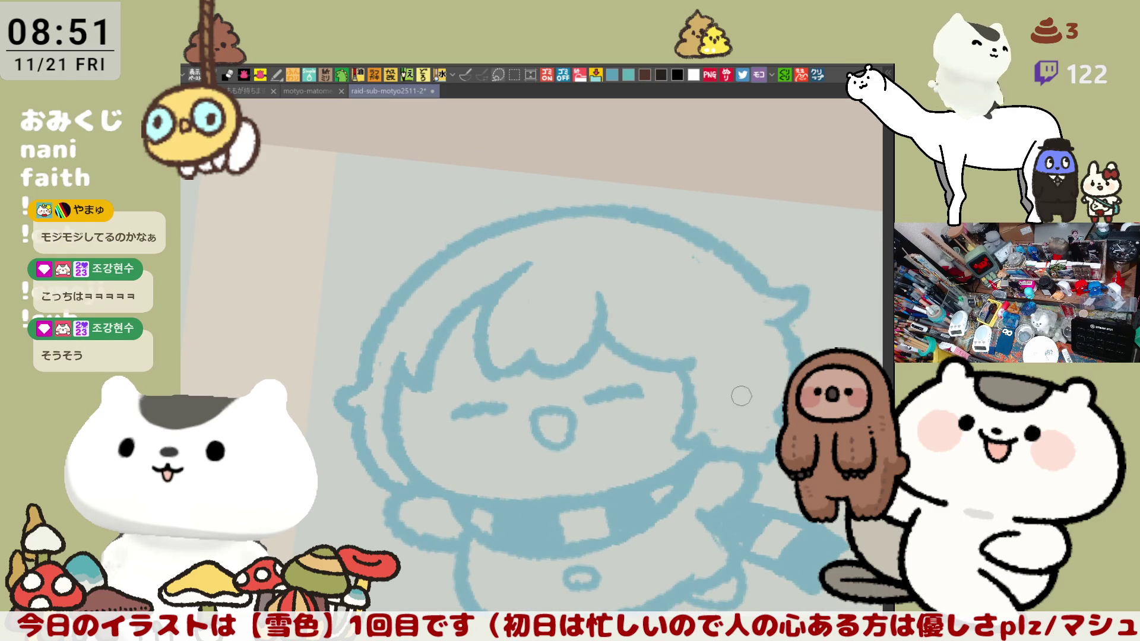
{"action": "scroll", "coordinate": [653, 395], "scroll_direction": "down", "scroll_amount": 4}
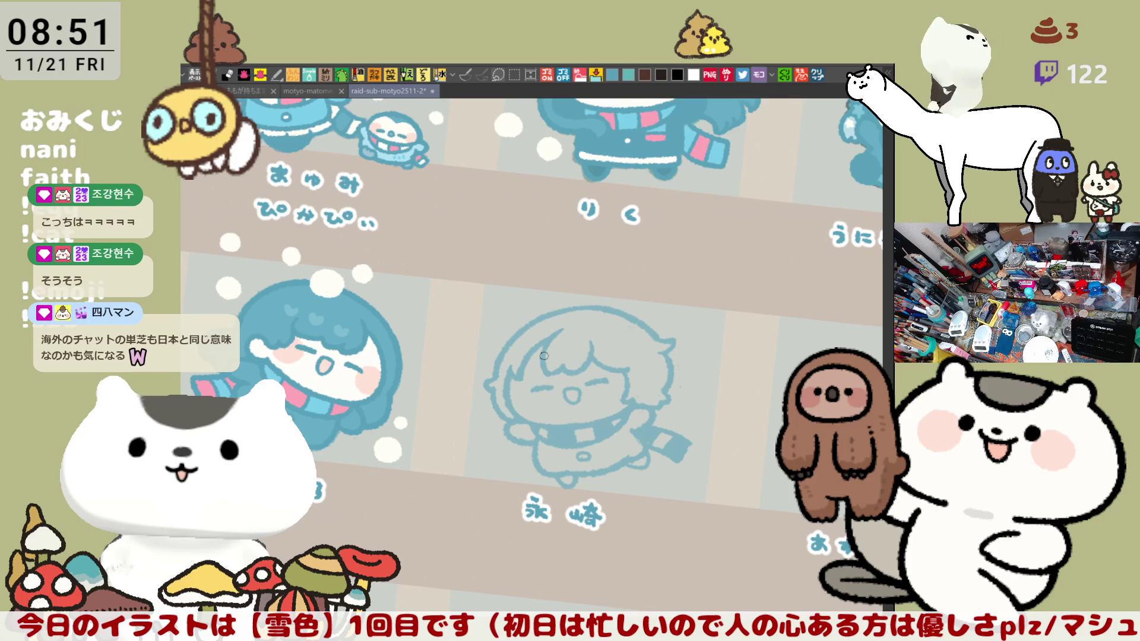
{"action": "scroll", "coordinate": [543, 356], "scroll_direction": "up", "scroll_amount": 5}
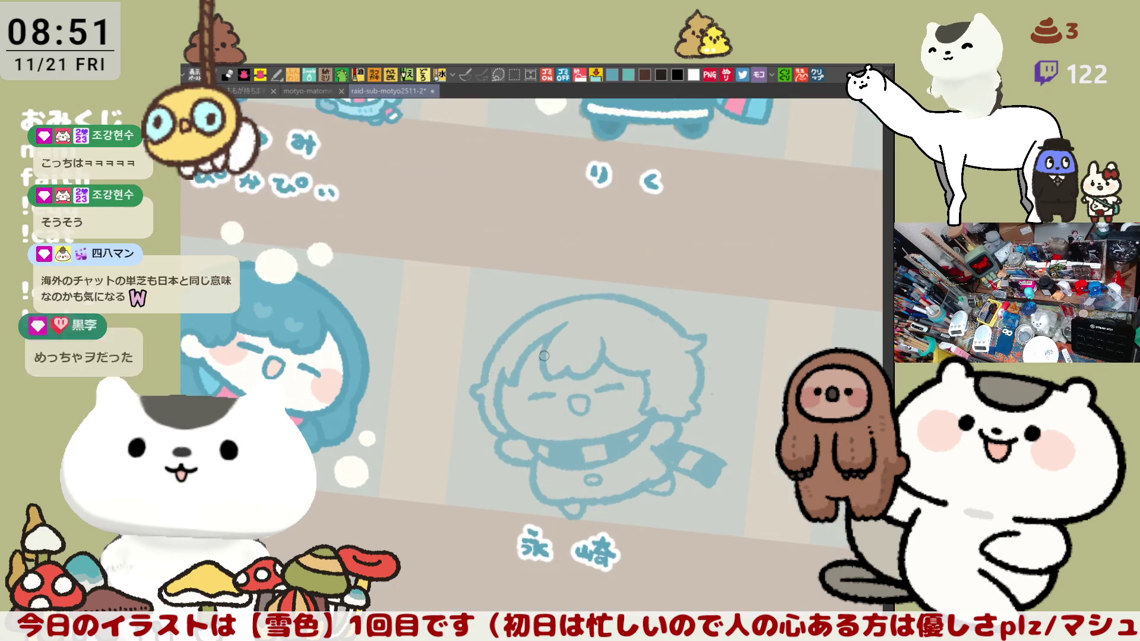
{"action": "scroll", "coordinate": [544, 355], "scroll_direction": "down", "scroll_amount": 5}
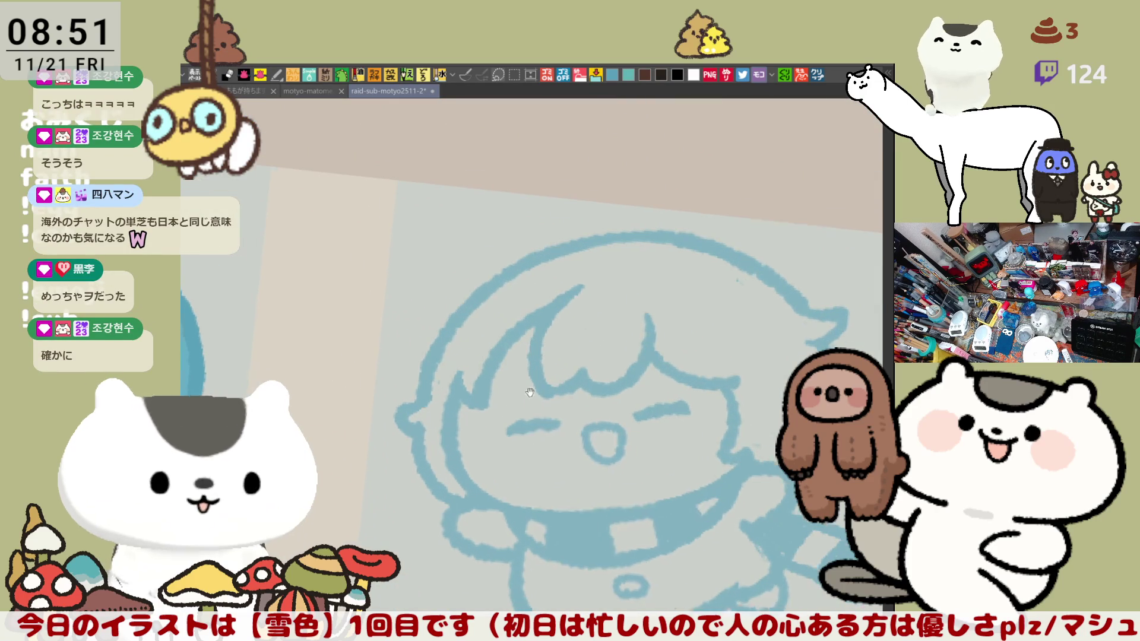
{"action": "left_click_drag", "start_coordinate": [716, 391], "coordinate": [740, 430]}
{"action": "scroll", "coordinate": [762, 486], "scroll_direction": "up", "scroll_amount": 3}
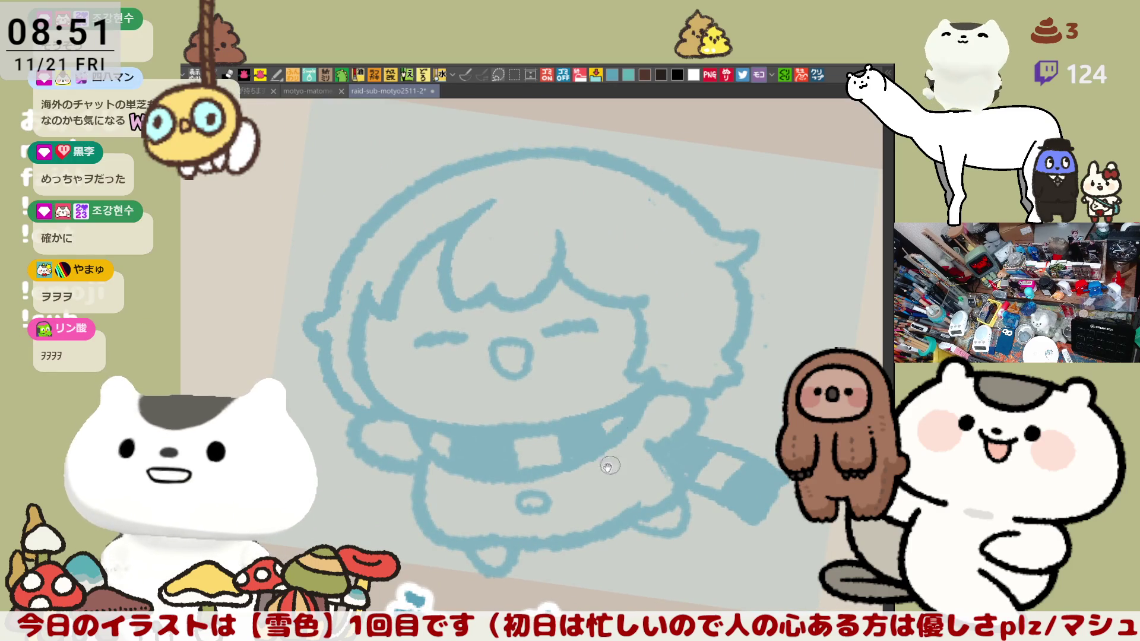
{"action": "scroll", "coordinate": [580, 431], "scroll_direction": "down", "scroll_amount": 3}
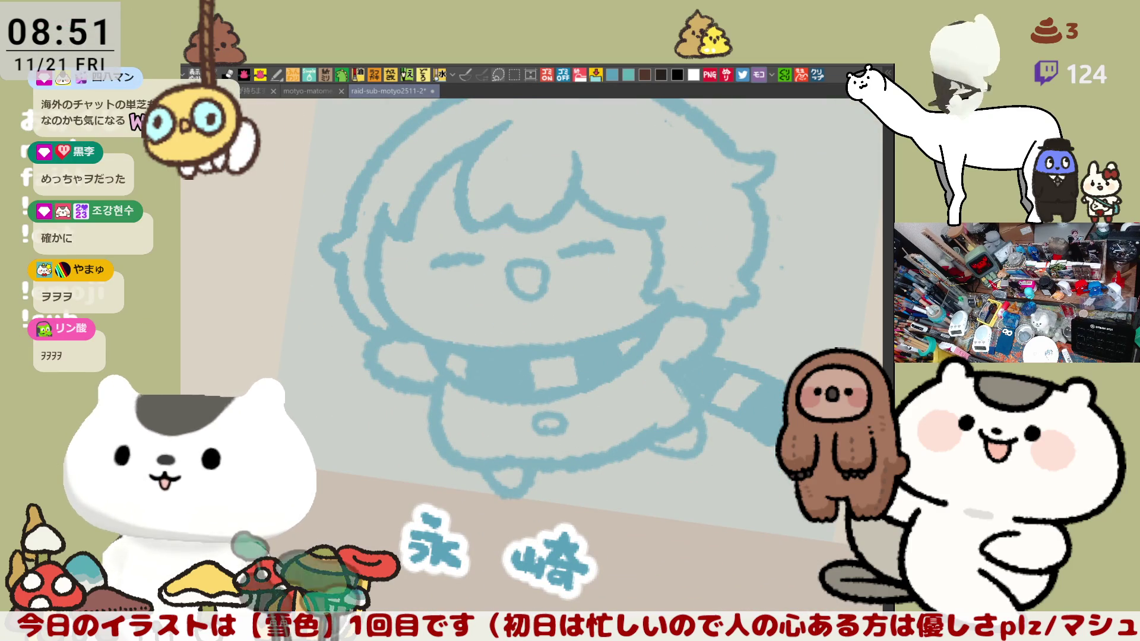
{"action": "key", "text": "ctrl+shift+o"}
{"action": "key", "text": "ctrl+shift+o"}
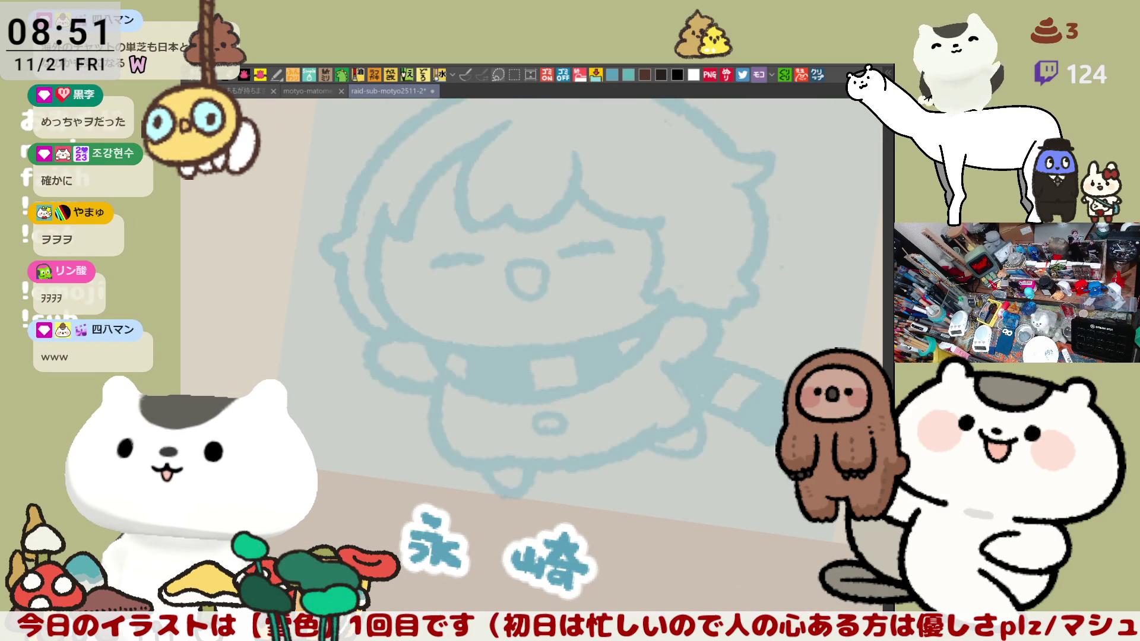
{"action": "left_click_drag", "start_coordinate": [701, 304], "coordinate": [737, 372]}
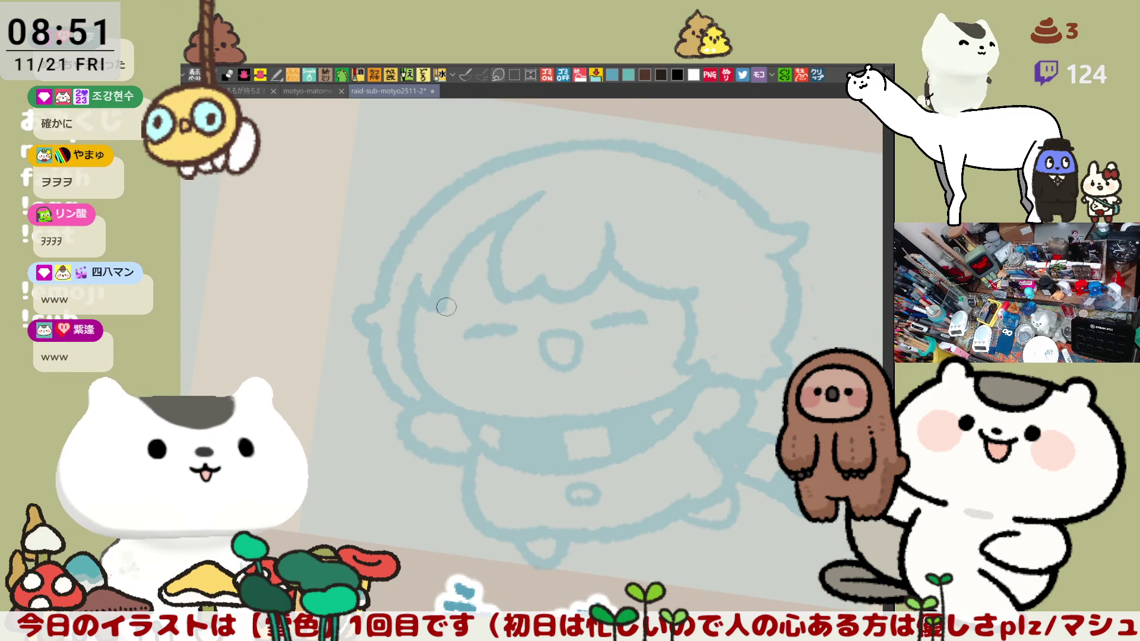
Step: Ink the left cheek outline in dark blue, redrawing it several times
{"action": "mouse_move", "coordinate": [418, 289]}
{"action": "left_mouse_down"}
{"action": "mouse_move", "coordinate": [451, 397]}
{"action": "mouse_move", "coordinate": [470, 416]}
{"action": "left_mouse_up"}
{"action": "key", "text": "ctrl+z"}
{"action": "key", "text": "ctrl+z"}
{"action": "left_click_drag", "start_coordinate": [418, 295], "coordinate": [469, 416]}
{"action": "key", "text": "ctrl+z"}
{"action": "mouse_move", "coordinate": [418, 283]}
{"action": "left_mouse_down"}
{"action": "mouse_move", "coordinate": [417, 311]}
{"action": "mouse_move", "coordinate": [469, 416]}
{"action": "left_mouse_up"}
{"action": "key", "text": "ctrl+z"}
{"action": "mouse_move", "coordinate": [423, 285]}
{"action": "left_mouse_down"}
{"action": "mouse_move", "coordinate": [439, 394]}
{"action": "mouse_move", "coordinate": [481, 415]}
{"action": "mouse_move", "coordinate": [416, 297]}
{"action": "mouse_move", "coordinate": [482, 414]}
{"action": "mouse_move", "coordinate": [587, 419]}
{"action": "left_mouse_up"}
Step: Extend the cheek line along the chin and up the right side
{"action": "key", "text": "ctrl+z"}
{"action": "key", "text": "ctrl+z"}
{"action": "left_click_drag", "start_coordinate": [448, 404], "coordinate": [581, 419]}
{"action": "key", "text": "ctrl+z"}
{"action": "left_click_drag", "start_coordinate": [467, 414], "coordinate": [613, 409]}
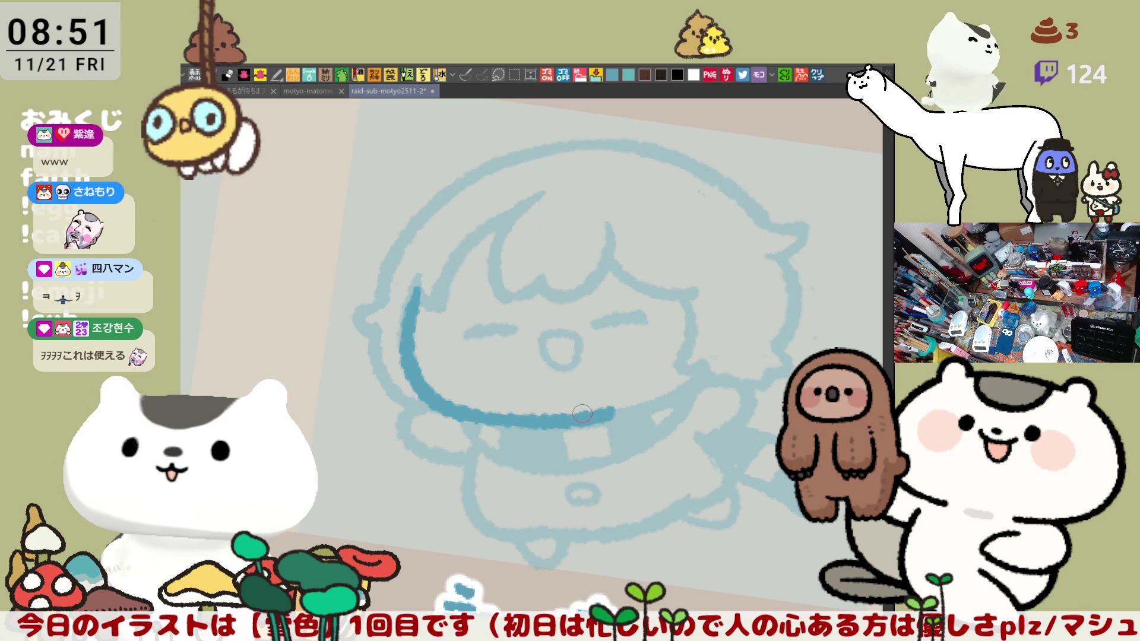
{"action": "key", "text": "ctrl+z"}
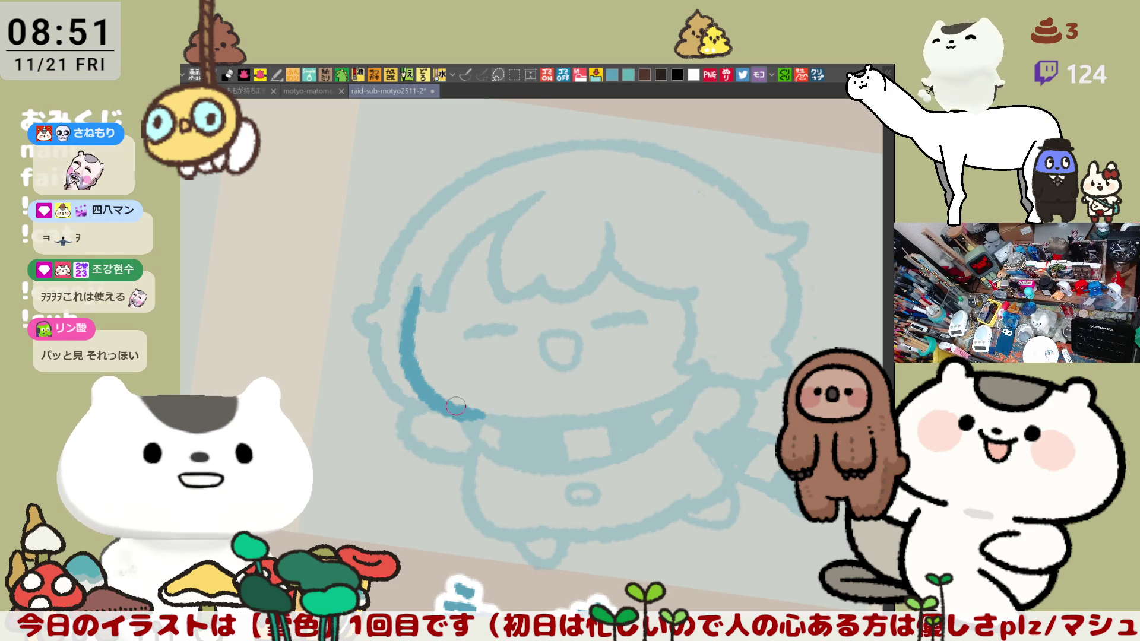
{"action": "left_click_drag", "start_coordinate": [456, 406], "coordinate": [588, 414]}
{"action": "key", "text": "ctrl+z"}
{"action": "left_click_drag", "start_coordinate": [475, 419], "coordinate": [630, 408]}
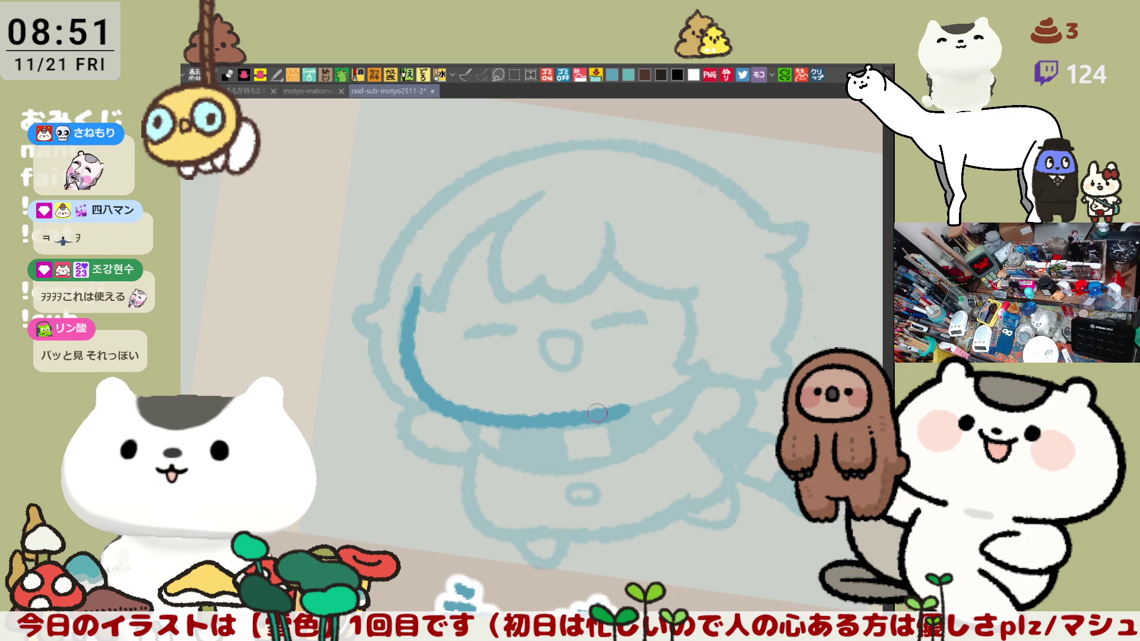
{"action": "left_click_drag", "start_coordinate": [637, 401], "coordinate": [691, 378]}
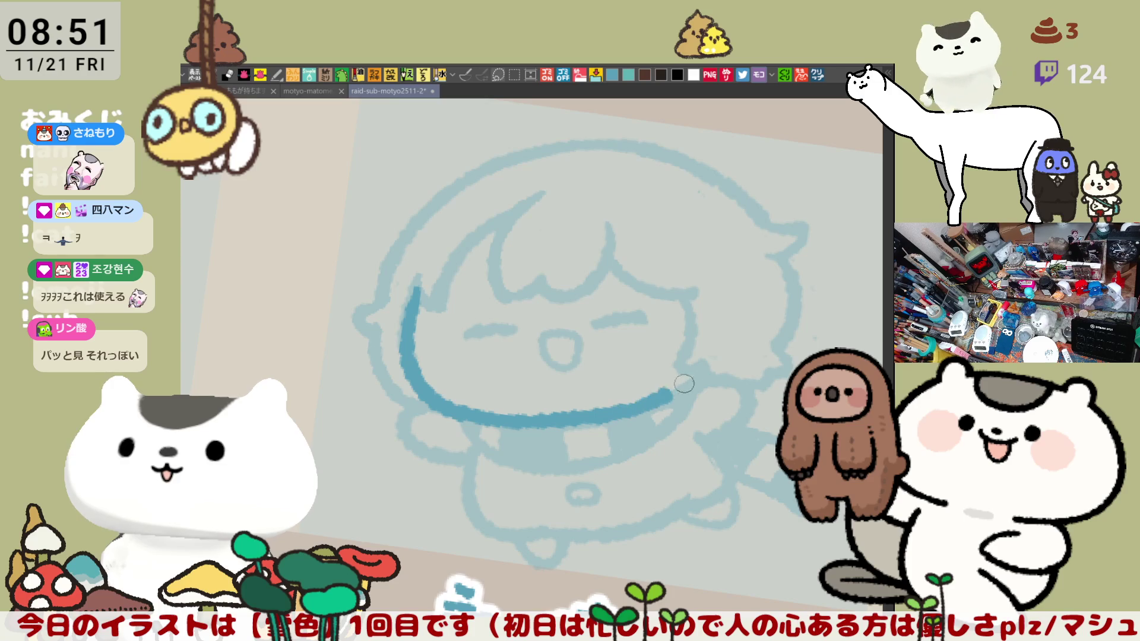
{"action": "key", "text": "ctrl+z"}
{"action": "mouse_move", "coordinate": [600, 405]}
{"action": "left_mouse_down"}
{"action": "mouse_move", "coordinate": [617, 410]}
{"action": "mouse_move", "coordinate": [691, 372]}
{"action": "left_mouse_up"}
{"action": "key", "text": "ctrl+z"}
{"action": "left_click_drag", "start_coordinate": [615, 410], "coordinate": [710, 365]}
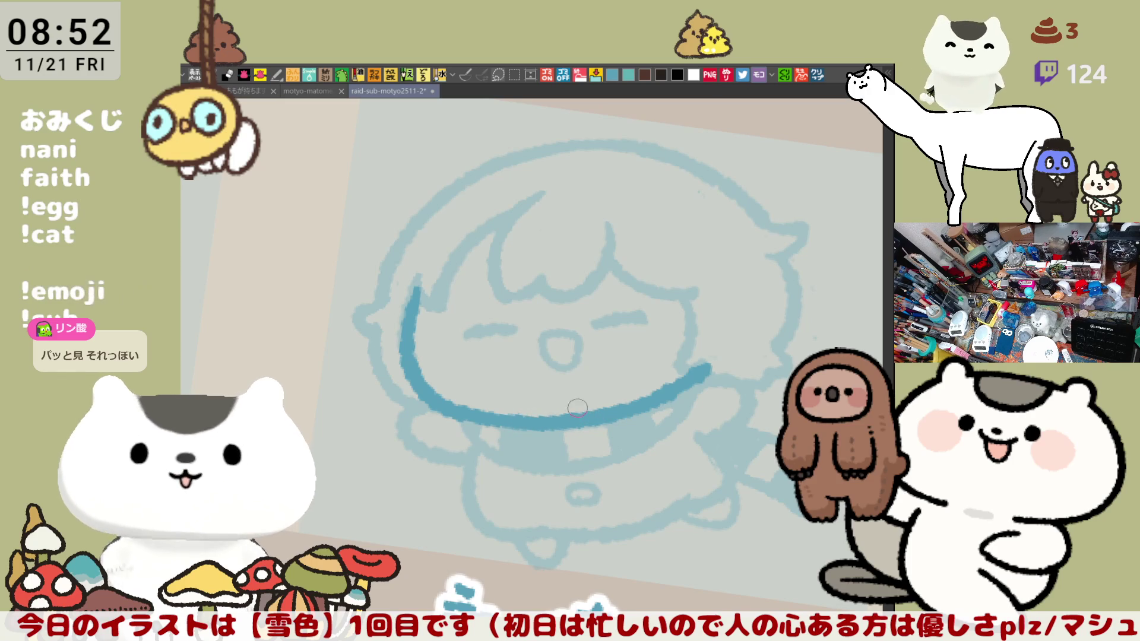
Step: Doodle a row of ㅎ characters in the blank margin beside the face
{"action": "left_click_drag", "start_coordinate": [608, 355], "coordinate": [370, 392]}
{"action": "mouse_move", "coordinate": [644, 236]}
{"action": "left_mouse_down"}
{"action": "mouse_move", "coordinate": [645, 262]}
{"action": "mouse_move", "coordinate": [688, 259]}
{"action": "mouse_move", "coordinate": [654, 268]}
{"action": "left_mouse_up"}
{"action": "left_click_drag", "start_coordinate": [728, 230], "coordinate": [732, 246]}
{"action": "mouse_move", "coordinate": [704, 256]}
{"action": "left_mouse_down"}
{"action": "mouse_move", "coordinate": [767, 247]}
{"action": "mouse_move", "coordinate": [748, 261]}
{"action": "left_mouse_up"}
{"action": "left_click_drag", "start_coordinate": [811, 222], "coordinate": [659, 235]}
{"action": "left_click_drag", "start_coordinate": [653, 234], "coordinate": [657, 261]}
{"action": "left_click_drag", "start_coordinate": [629, 262], "coordinate": [701, 257]}
{"action": "mouse_move", "coordinate": [653, 267]}
{"action": "left_mouse_down"}
{"action": "mouse_move", "coordinate": [673, 296]}
{"action": "mouse_move", "coordinate": [653, 279]}
{"action": "left_mouse_up"}
Step: Remove the ㅎ doodles and ink the right face outline with a hooked end
{"action": "key", "text": "ctrl+z"}
{"action": "key", "text": "ctrl+z"}
{"action": "key", "text": "ctrl+z"}
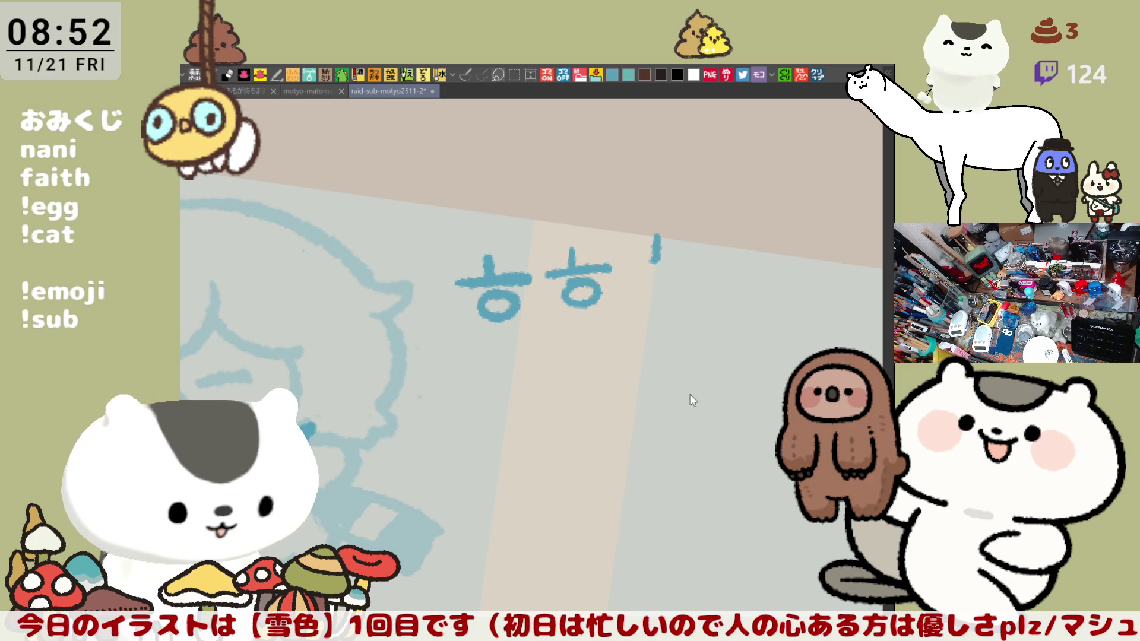
{"action": "key", "text": "ctrl+z"}
{"action": "key", "text": "ctrl+z"}
{"action": "key", "text": "ctrl+z"}
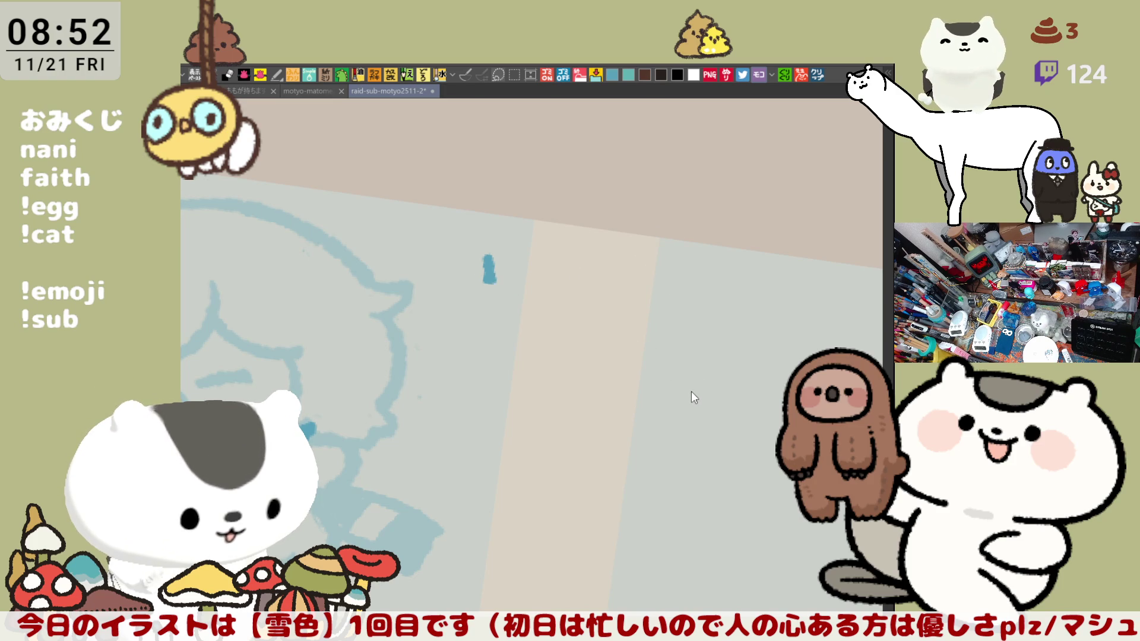
{"action": "scroll", "coordinate": [583, 442], "scroll_direction": "down", "scroll_amount": 5}
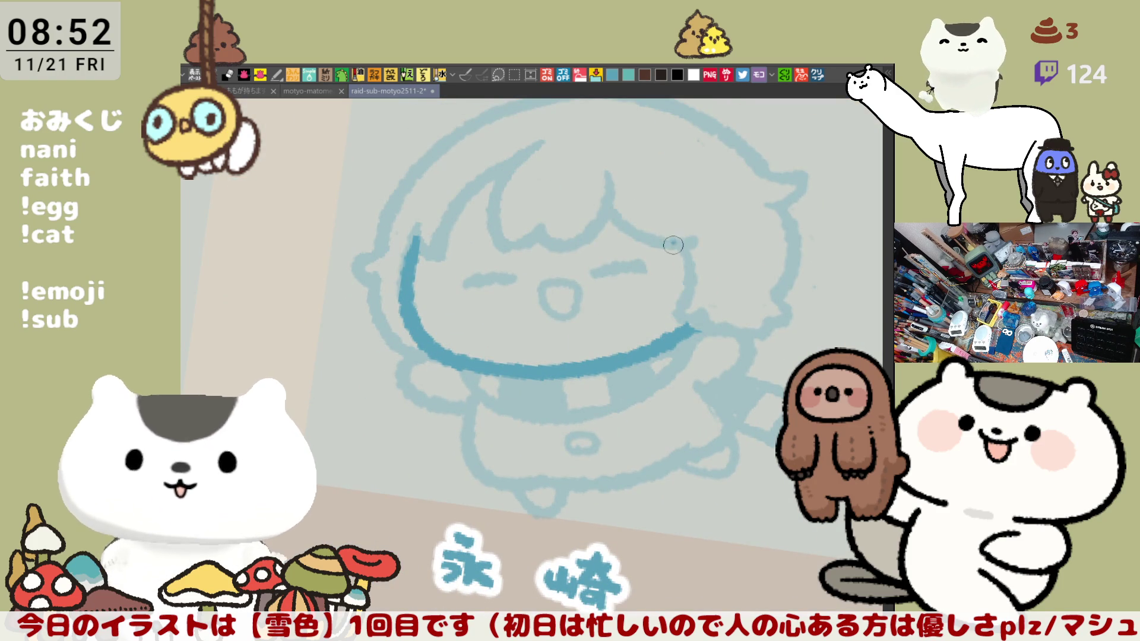
{"action": "left_click_drag", "start_coordinate": [679, 253], "coordinate": [705, 312]}
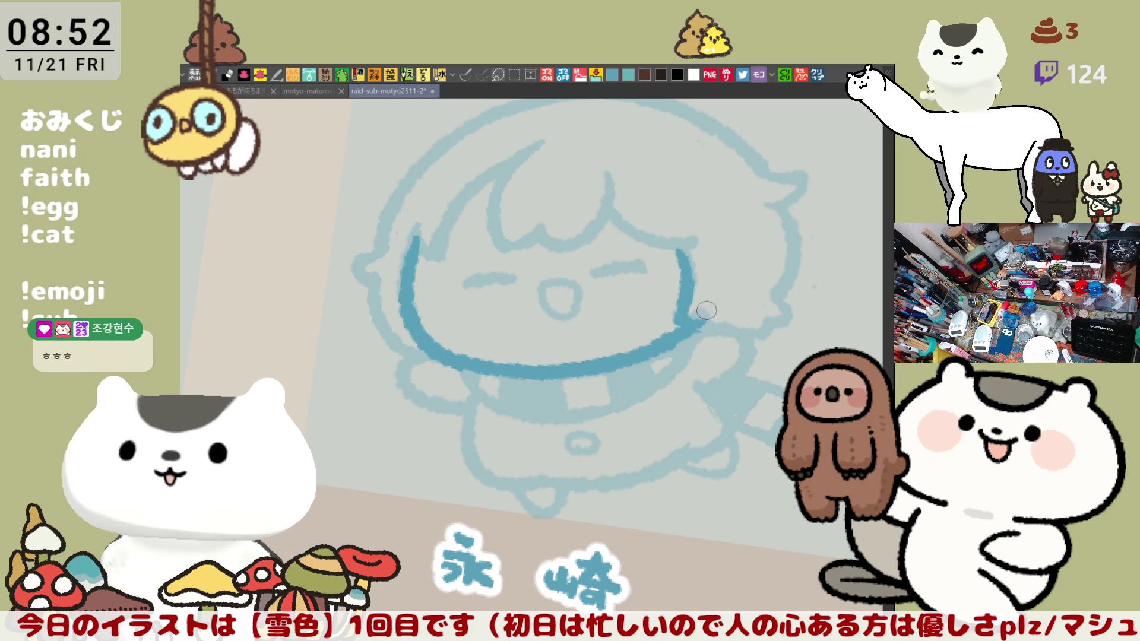
{"action": "left_click_drag", "start_coordinate": [677, 320], "coordinate": [766, 331]}
{"action": "key", "text": "ctrl+z"}
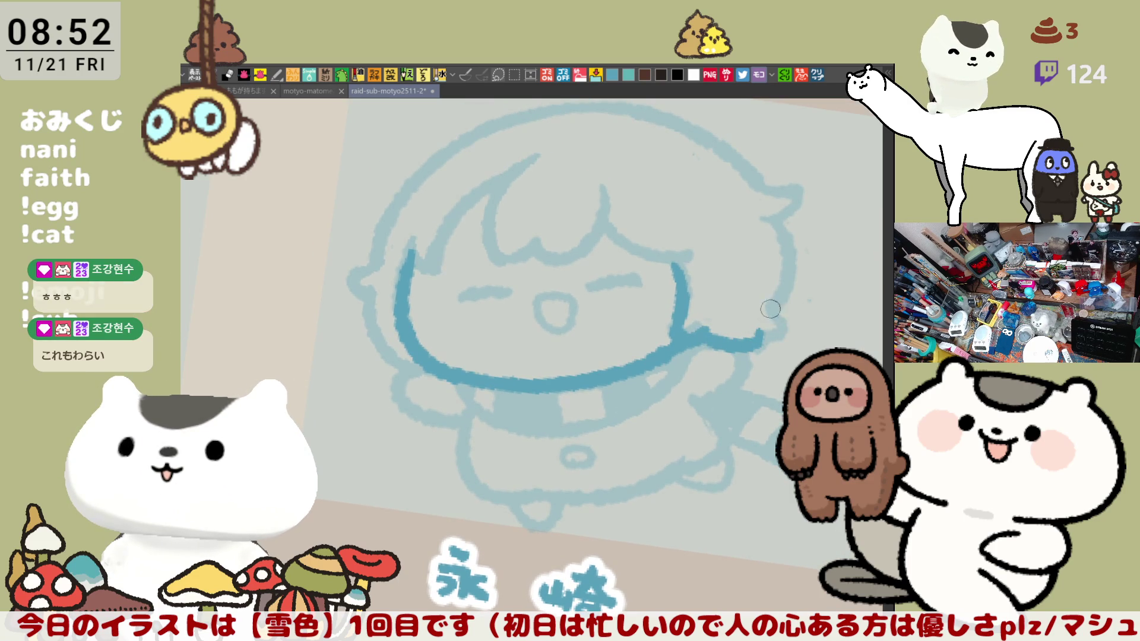
{"action": "left_click_drag", "start_coordinate": [769, 304], "coordinate": [760, 334]}
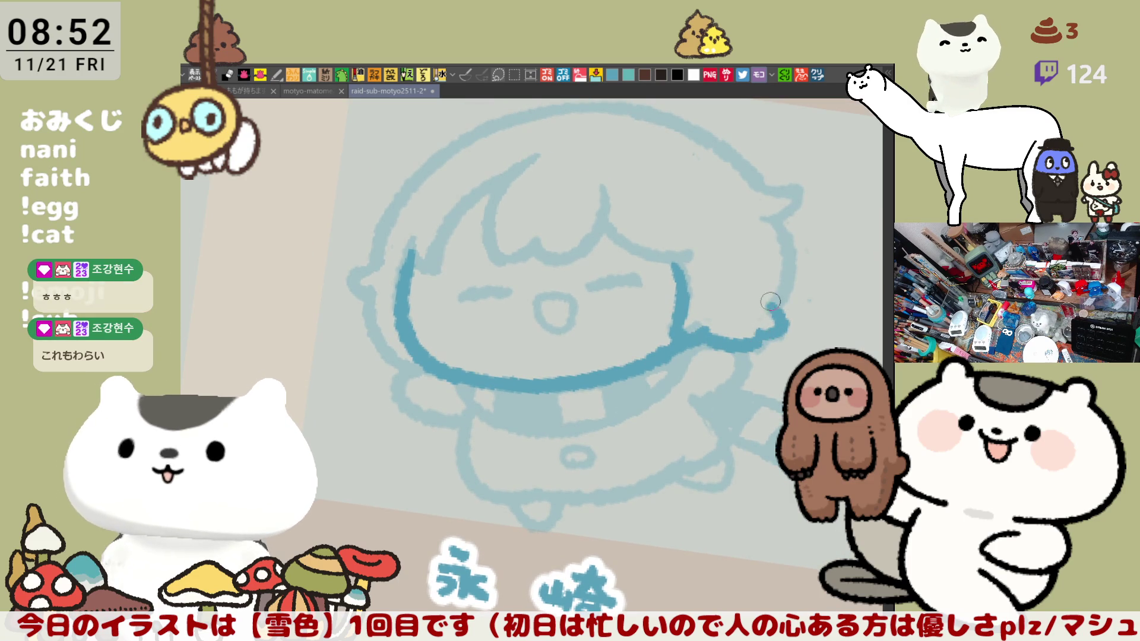
Step: Rotate the view and try inking the left side of the face
{"action": "mouse_move", "coordinate": [710, 290]}
{"action": "left_mouse_down"}
{"action": "mouse_move", "coordinate": [541, 435]}
{"action": "mouse_move", "coordinate": [625, 444]}
{"action": "left_mouse_up"}
{"action": "mouse_move", "coordinate": [429, 281]}
{"action": "left_mouse_down"}
{"action": "mouse_move", "coordinate": [415, 368]}
{"action": "mouse_move", "coordinate": [424, 380]}
{"action": "left_mouse_up"}
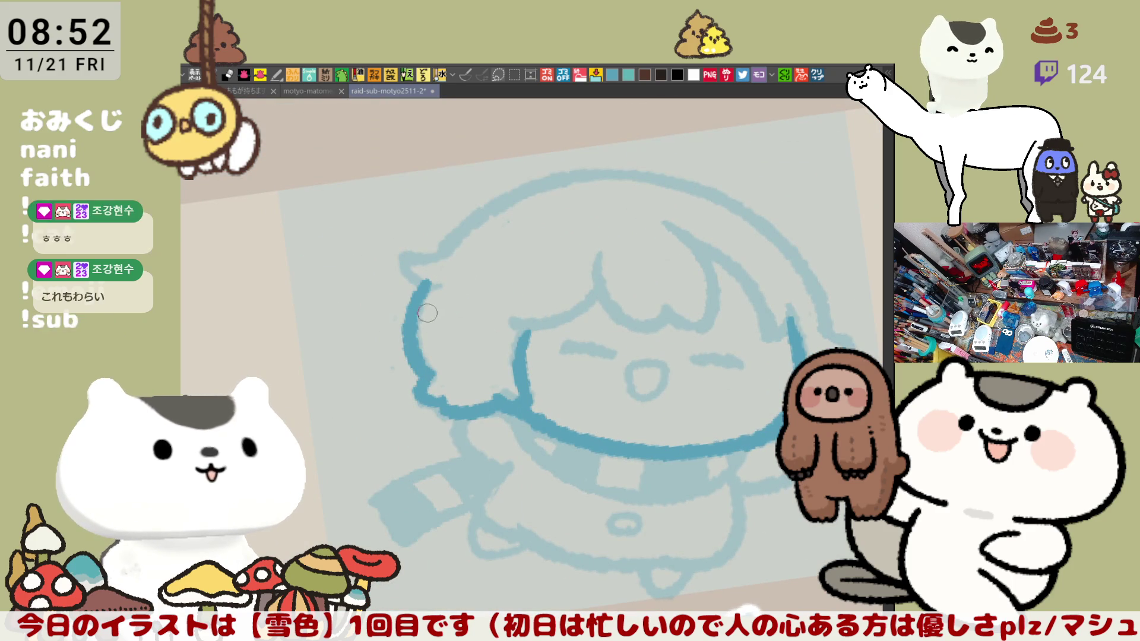
{"action": "key", "text": "ctrl+z"}
{"action": "mouse_move", "coordinate": [428, 273]}
{"action": "left_mouse_down"}
{"action": "mouse_move", "coordinate": [414, 356]}
{"action": "mouse_move", "coordinate": [423, 380]}
{"action": "mouse_move", "coordinate": [410, 341]}
{"action": "mouse_move", "coordinate": [421, 380]}
{"action": "left_mouse_up"}
{"action": "key", "text": "ctrl+z"}
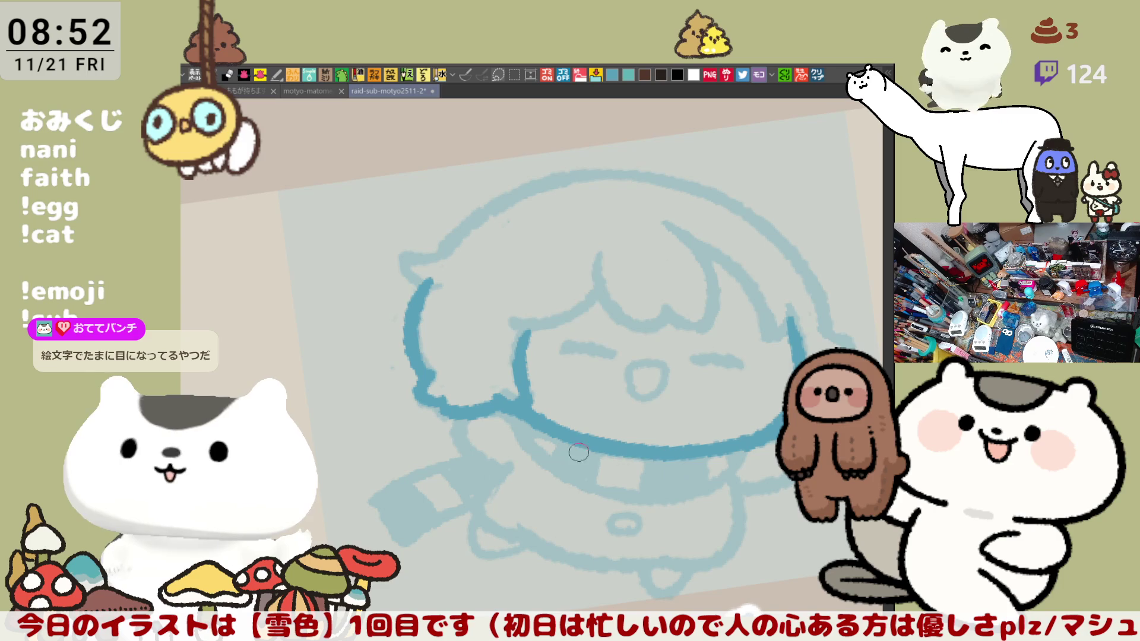
{"action": "left_click_drag", "start_coordinate": [648, 473], "coordinate": [601, 393]}
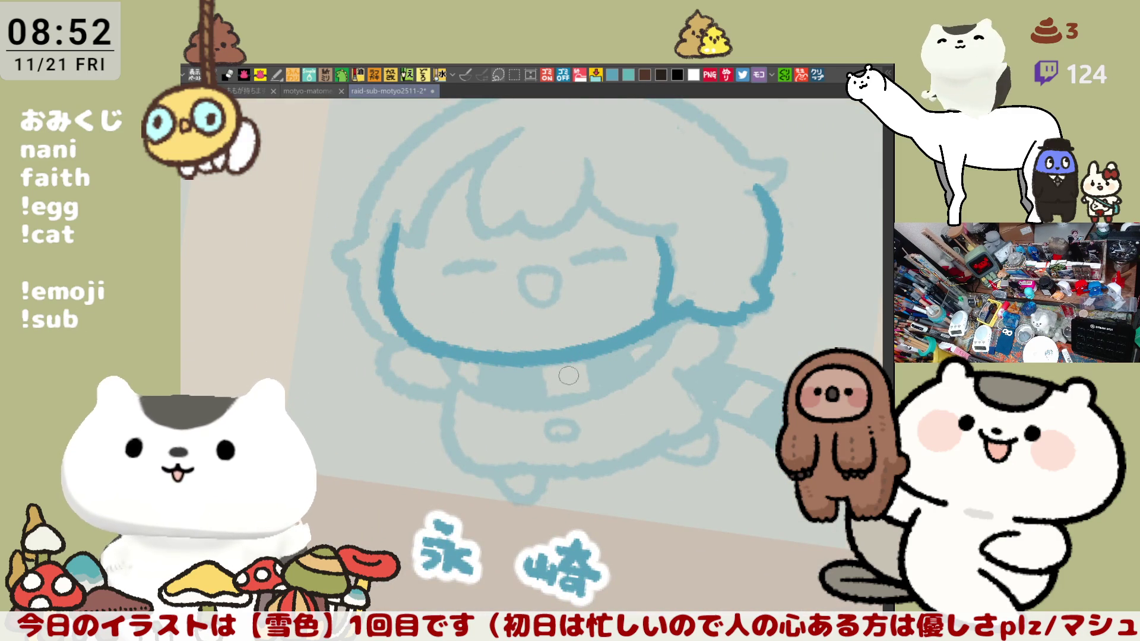
{"action": "left_click_drag", "start_coordinate": [568, 376], "coordinate": [589, 382]}
Step: Ink the left cheek outline and a short stroke at its edge in dark blue
{"action": "left_click_drag", "start_coordinate": [423, 245], "coordinate": [469, 337]}
{"action": "key", "text": "ctrl+z"}
{"action": "left_click_drag", "start_coordinate": [428, 245], "coordinate": [466, 334]}
{"action": "key", "text": "minus"}
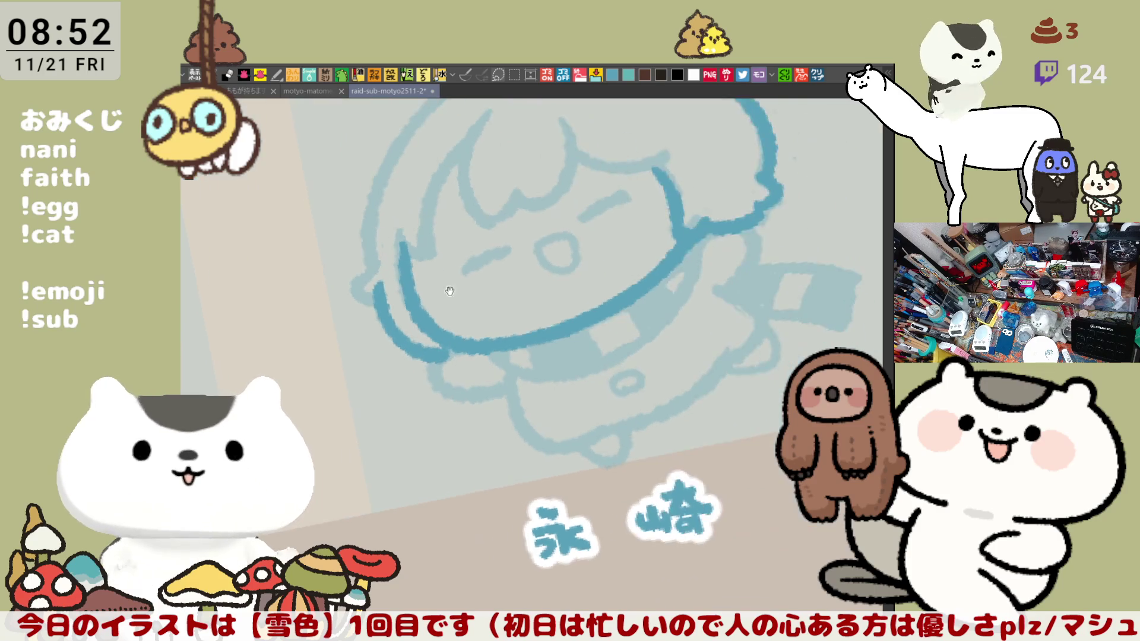
{"action": "scroll", "coordinate": [542, 331], "scroll_direction": "up", "scroll_amount": 2}
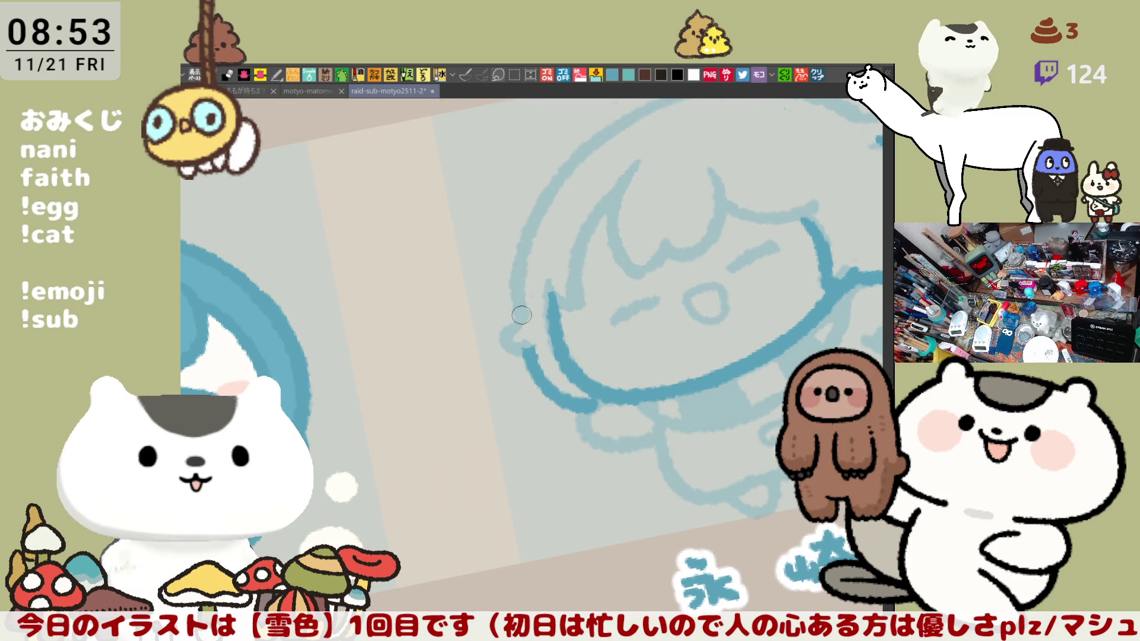
{"action": "left_click_drag", "start_coordinate": [522, 316], "coordinate": [505, 347]}
{"action": "key", "text": "ctrl+z"}
{"action": "left_click_drag", "start_coordinate": [526, 308], "coordinate": [502, 336]}
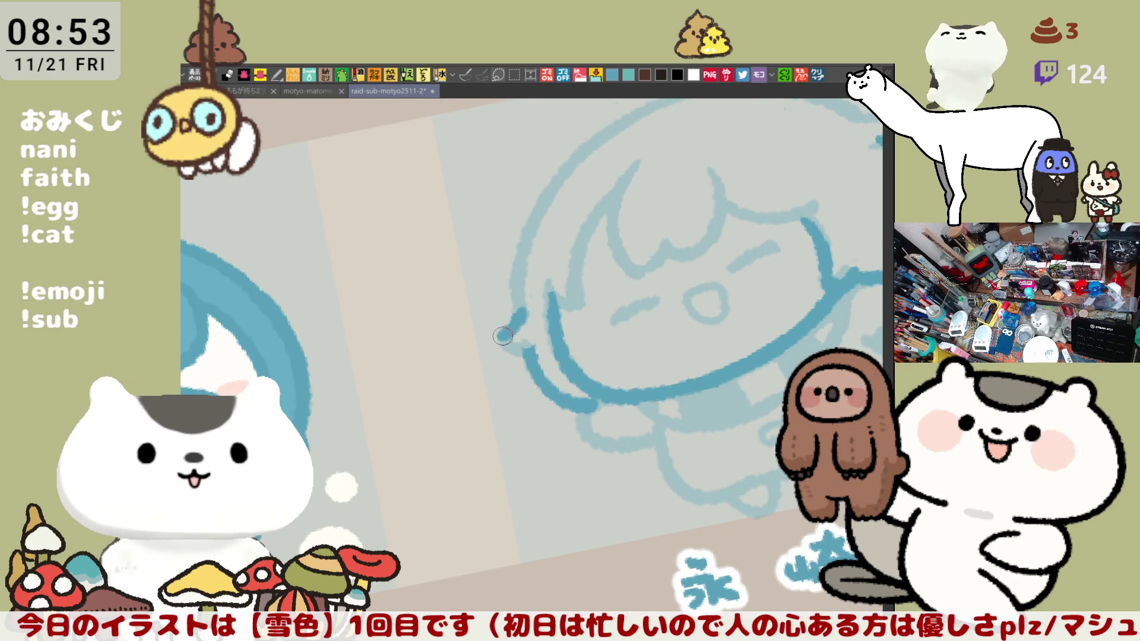
Step: Continue the face's left outline downward on a rotated view
{"action": "key", "text": "minus"}
{"action": "key", "text": "minus"}
{"action": "key", "text": "minus"}
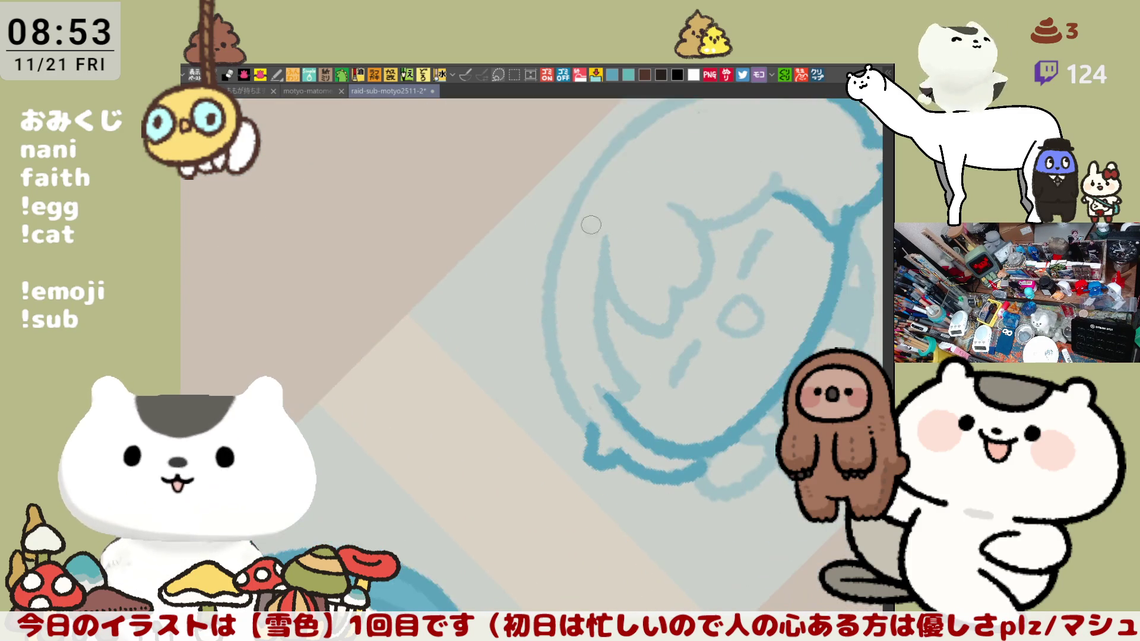
{"action": "mouse_move", "coordinate": [583, 191]}
{"action": "left_mouse_down"}
{"action": "mouse_move", "coordinate": [561, 387]}
{"action": "mouse_move", "coordinate": [587, 431]}
{"action": "left_mouse_up"}
{"action": "key", "text": "ctrl+z"}
{"action": "left_click_drag", "start_coordinate": [546, 347], "coordinate": [575, 417]}
Step: Retry the upper left face edge and a dot on the left eye
{"action": "key", "text": "asciicircum"}
{"action": "key", "text": "asciicircum"}
{"action": "key", "text": "asciicircum"}
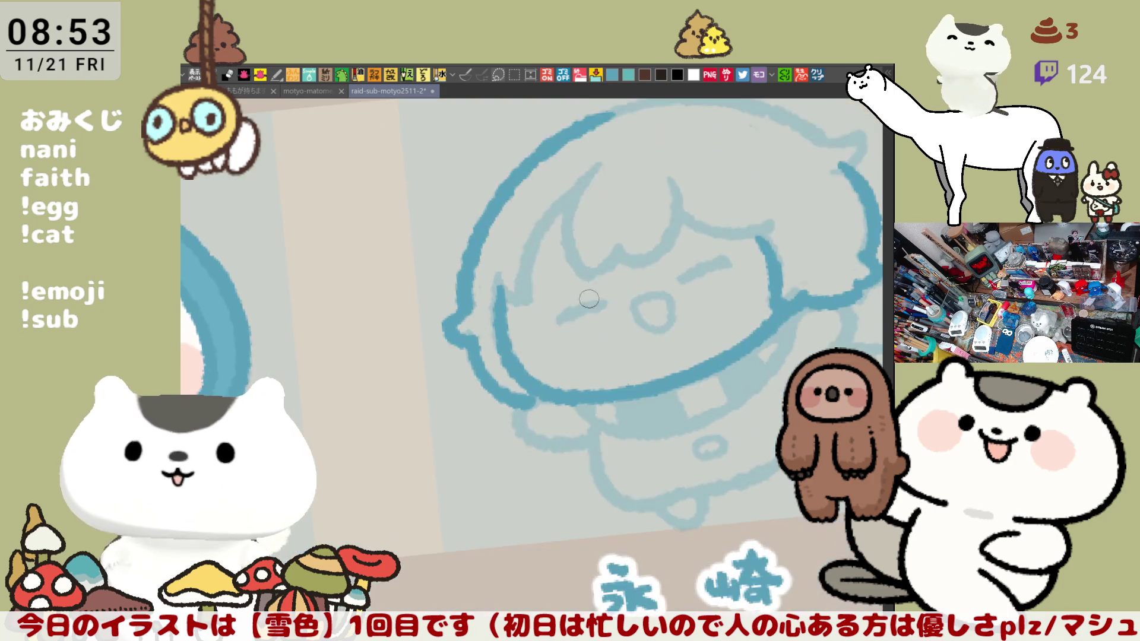
{"action": "left_click_drag", "start_coordinate": [597, 170], "coordinate": [528, 288]}
{"action": "key", "text": "ctrl+z"}
{"action": "mouse_move", "coordinate": [595, 169]}
{"action": "left_mouse_down"}
{"action": "mouse_move", "coordinate": [560, 193]}
{"action": "mouse_move", "coordinate": [529, 289]}
{"action": "left_mouse_up"}
{"action": "key", "text": "ctrl+z"}
{"action": "mouse_move", "coordinate": [595, 169]}
{"action": "left_mouse_down"}
{"action": "mouse_move", "coordinate": [530, 246]}
{"action": "mouse_move", "coordinate": [518, 301]}
{"action": "mouse_move", "coordinate": [503, 311]}
{"action": "mouse_move", "coordinate": [500, 296]}
{"action": "mouse_move", "coordinate": [503, 311]}
{"action": "mouse_move", "coordinate": [605, 302]}
{"action": "left_mouse_up"}
{"action": "key", "text": "ctrl+z"}
{"action": "key", "text": "ctrl+z"}
{"action": "key", "text": "ctrl+z"}
{"action": "left_click", "coordinate": [562, 317]}
{"action": "key", "text": "ctrl+z"}
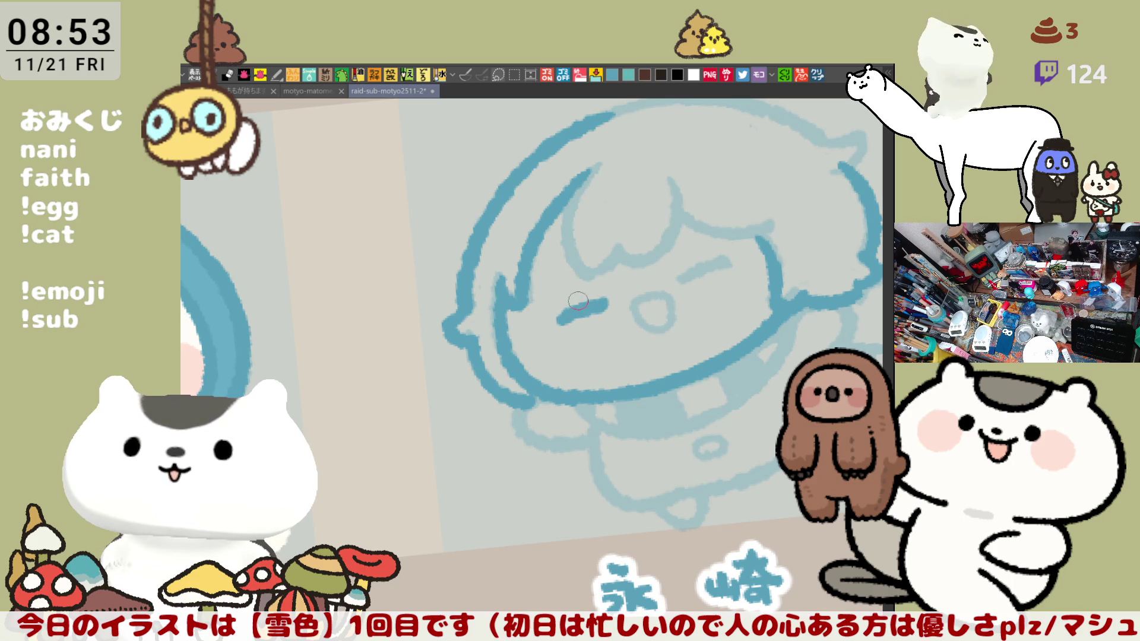
Step: Ink both closed-eye arcs, redrawing the left eye until it sits right
{"action": "mouse_move", "coordinate": [654, 221]}
{"action": "left_mouse_down"}
{"action": "mouse_move", "coordinate": [565, 304]}
{"action": "mouse_move", "coordinate": [521, 306]}
{"action": "mouse_move", "coordinate": [561, 295]}
{"action": "left_mouse_up"}
{"action": "key", "text": "ctrl+z"}
{"action": "left_click", "coordinate": [519, 307]}
{"action": "key", "text": "ctrl+z"}
{"action": "key", "text": "ctrl+z"}
{"action": "key", "text": "ctrl+z"}
{"action": "key", "text": "ctrl+z"}
{"action": "key", "text": "ctrl+z"}
{"action": "key", "text": "ctrl+z"}
{"action": "key", "text": "ctrl+z"}
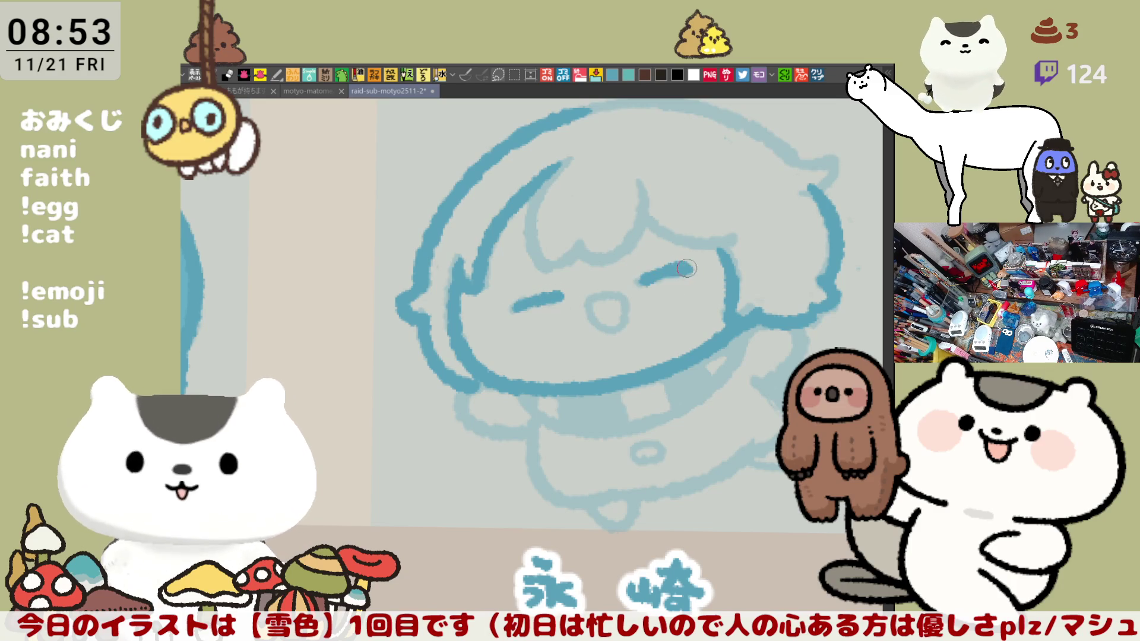
{"action": "left_click_drag", "start_coordinate": [635, 286], "coordinate": [678, 273]}
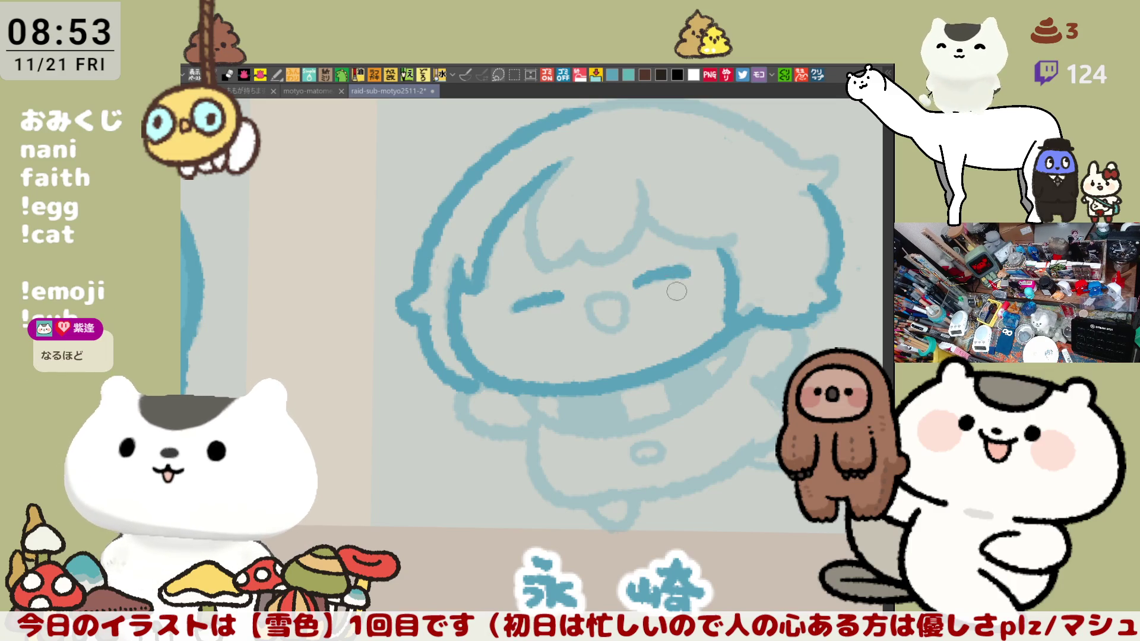
{"action": "left_click_drag", "start_coordinate": [511, 312], "coordinate": [557, 300]}
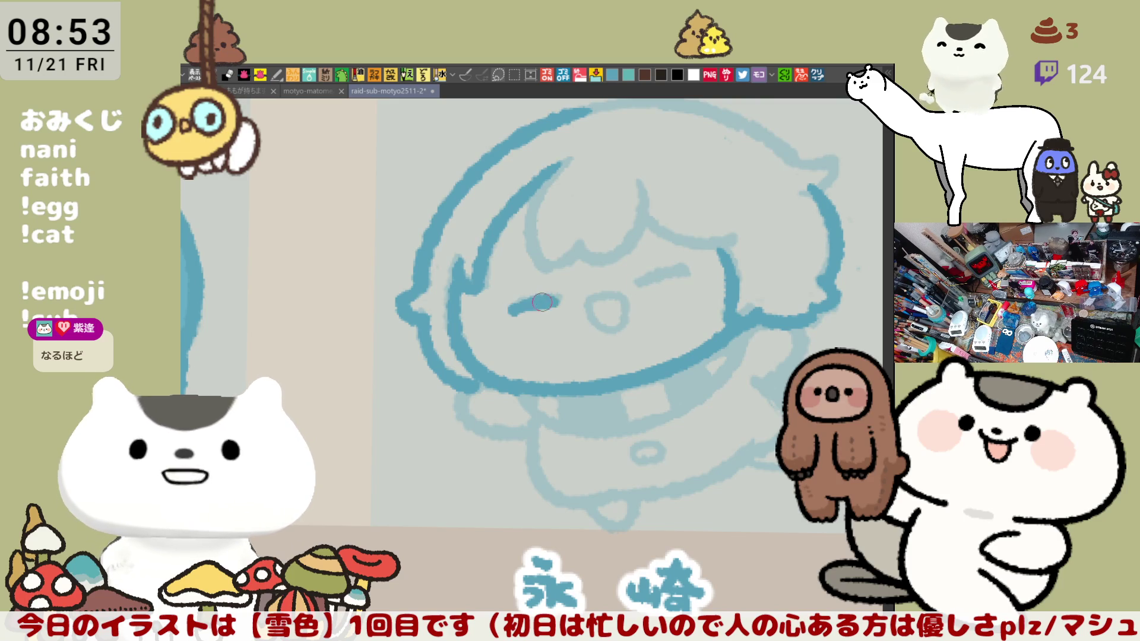
{"action": "key", "text": "ctrl+z"}
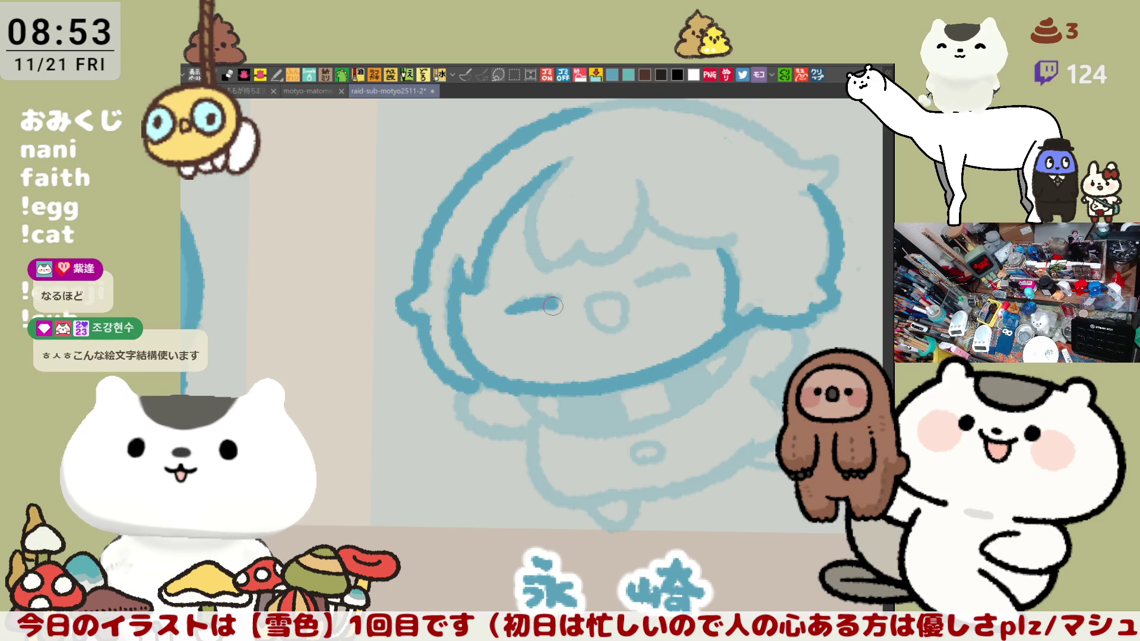
{"action": "key", "text": "ctrl+z"}
{"action": "left_click_drag", "start_coordinate": [513, 310], "coordinate": [551, 300]}
Step: Retry the right closed-eye arc in dark blue
{"action": "left_click_drag", "start_coordinate": [644, 283], "coordinate": [682, 270]}
{"action": "key", "text": "ctrl+z"}
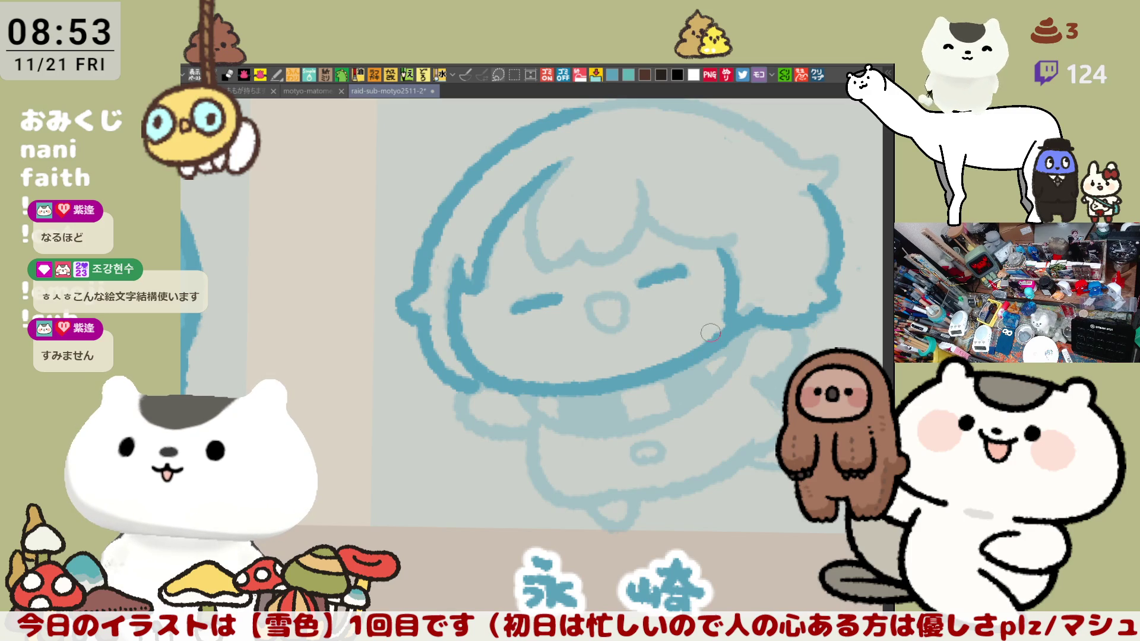
{"action": "key", "text": "ctrl+z"}
{"action": "mouse_move", "coordinate": [635, 286]}
{"action": "left_mouse_down"}
{"action": "mouse_move", "coordinate": [701, 267]}
{"action": "mouse_move", "coordinate": [673, 274]}
{"action": "mouse_move", "coordinate": [692, 271]}
{"action": "left_mouse_up"}
{"action": "key", "text": "ctrl+z"}
{"action": "key", "text": "ctrl+z"}
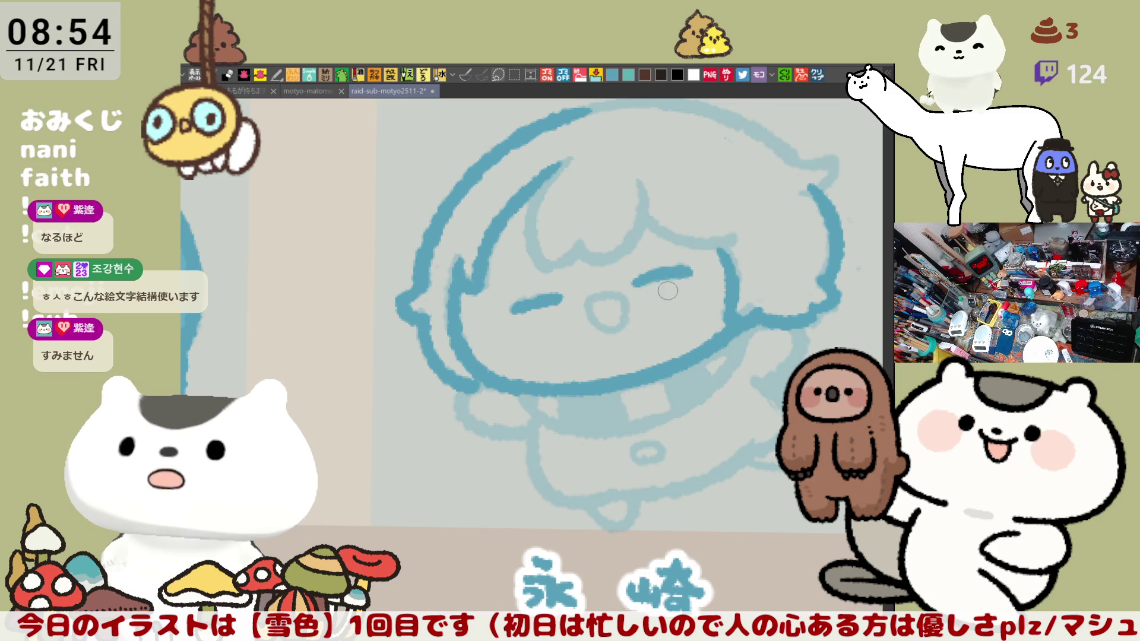
{"action": "left_click_drag", "start_coordinate": [591, 302], "coordinate": [641, 258]}
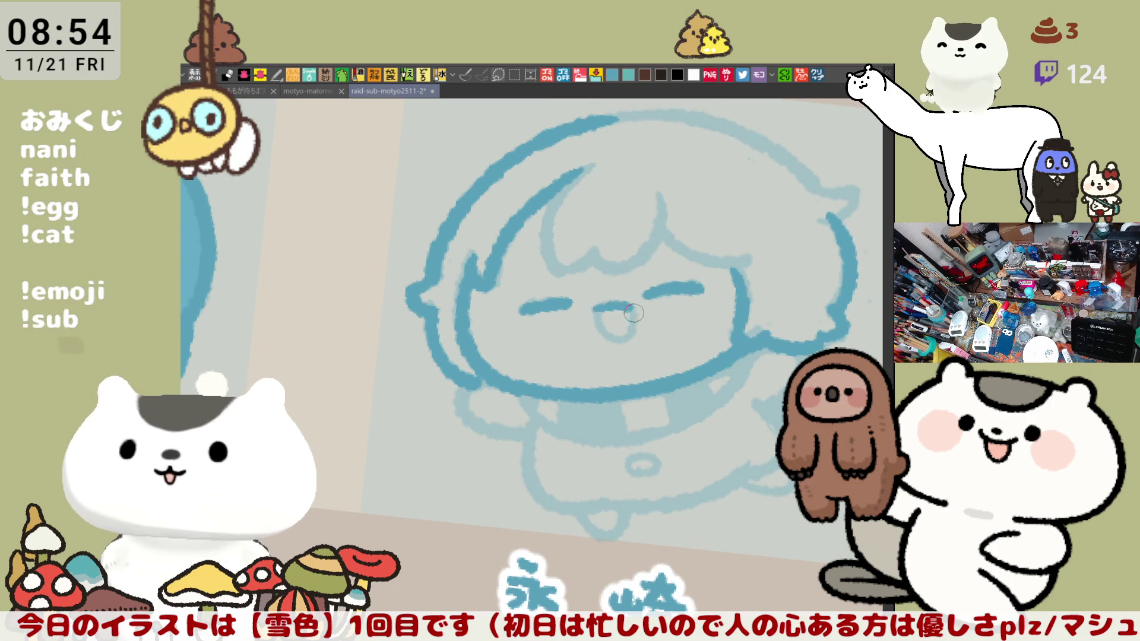
Step: Ink the top of the open mouth and a first strand on the bangs
{"action": "mouse_move", "coordinate": [595, 307]}
{"action": "left_mouse_down"}
{"action": "mouse_move", "coordinate": [621, 305]}
{"action": "mouse_move", "coordinate": [599, 315]}
{"action": "left_mouse_up"}
{"action": "key", "text": "ctrl+z"}
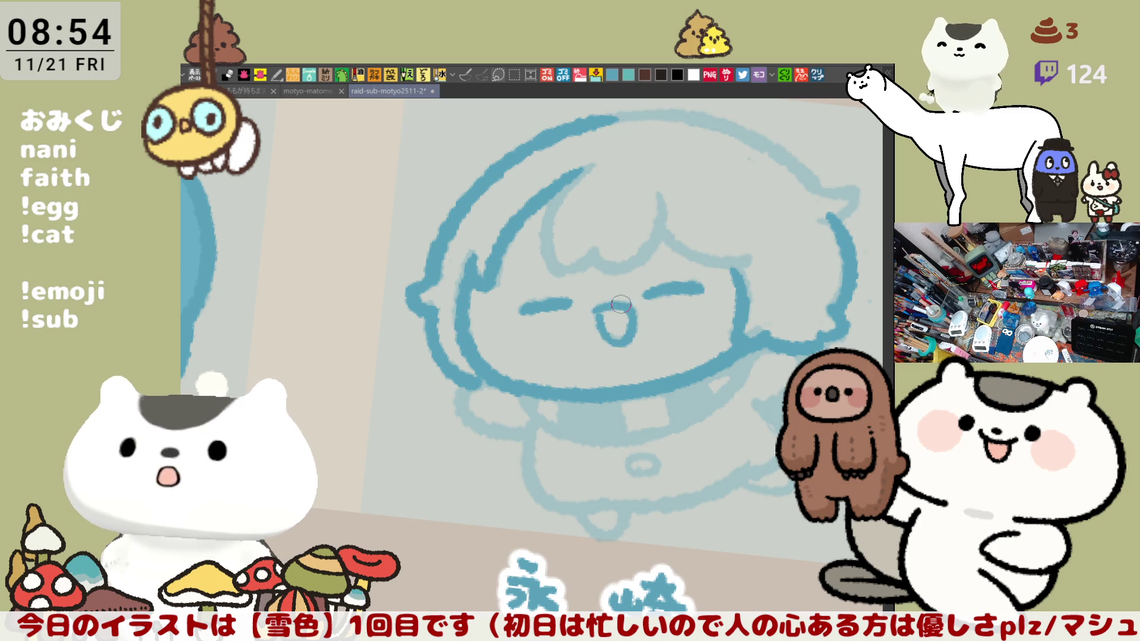
{"action": "left_click_drag", "start_coordinate": [615, 215], "coordinate": [482, 196]}
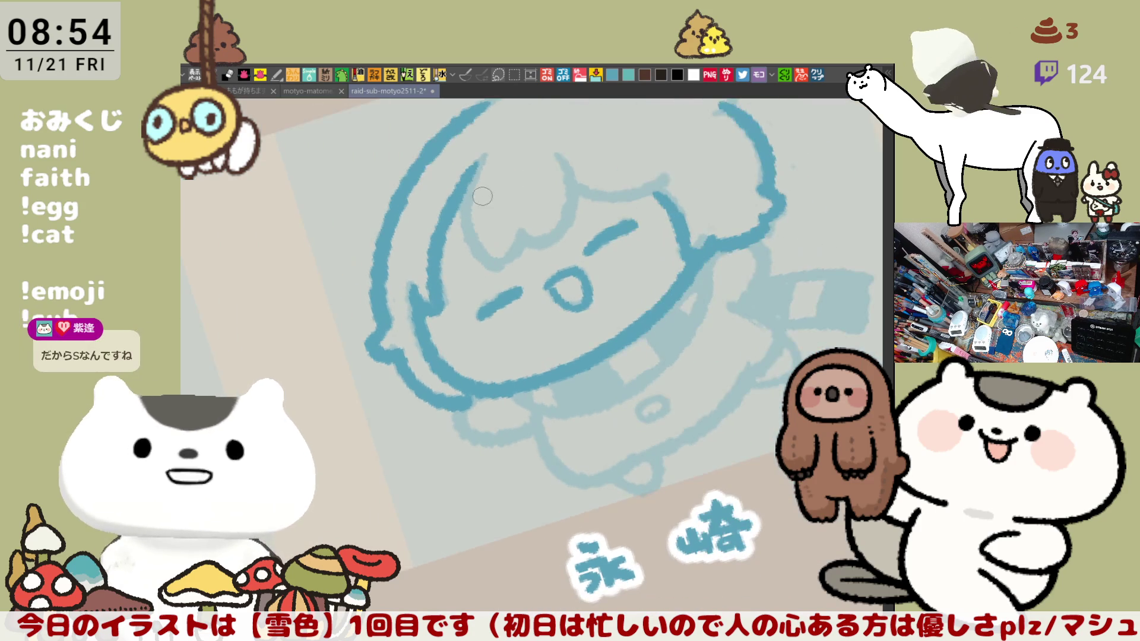
{"action": "left_click_drag", "start_coordinate": [482, 153], "coordinate": [426, 261]}
{"action": "key", "text": "ctrl+z"}
{"action": "left_click_drag", "start_coordinate": [482, 156], "coordinate": [446, 215]}
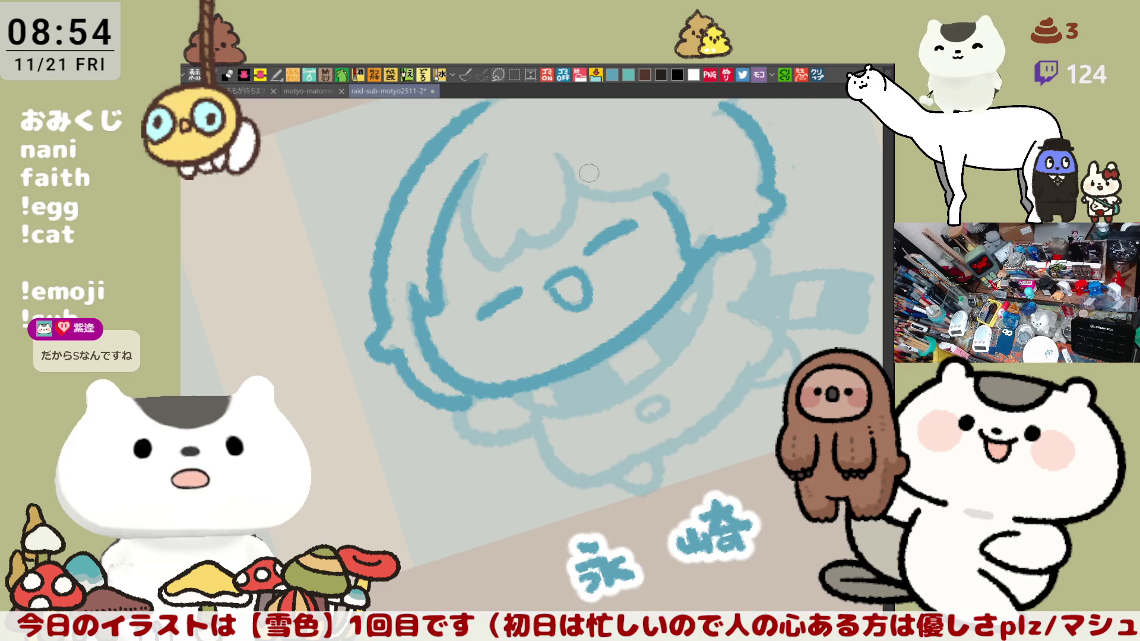
{"action": "key", "text": "ctrl+0"}
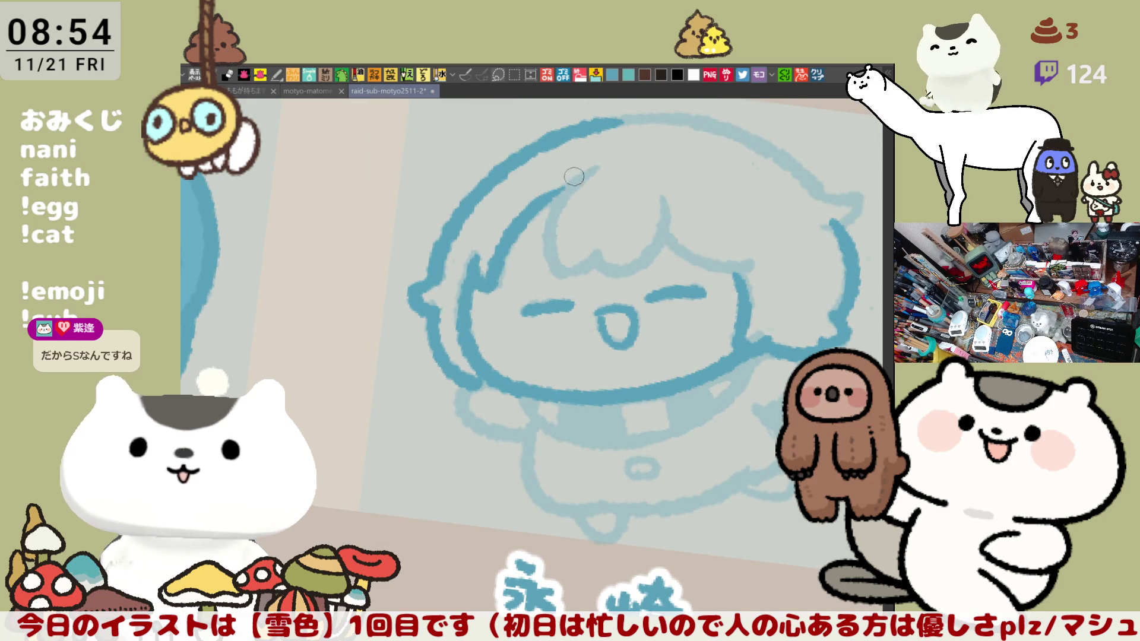
Step: Ink the curved middle hair strand, retrying it several times
{"action": "mouse_move", "coordinate": [555, 190]}
{"action": "left_mouse_down"}
{"action": "mouse_move", "coordinate": [578, 179]}
{"action": "mouse_move", "coordinate": [561, 271]}
{"action": "left_mouse_up"}
{"action": "key", "text": "ctrl+z"}
{"action": "left_click_drag", "start_coordinate": [581, 172], "coordinate": [563, 273]}
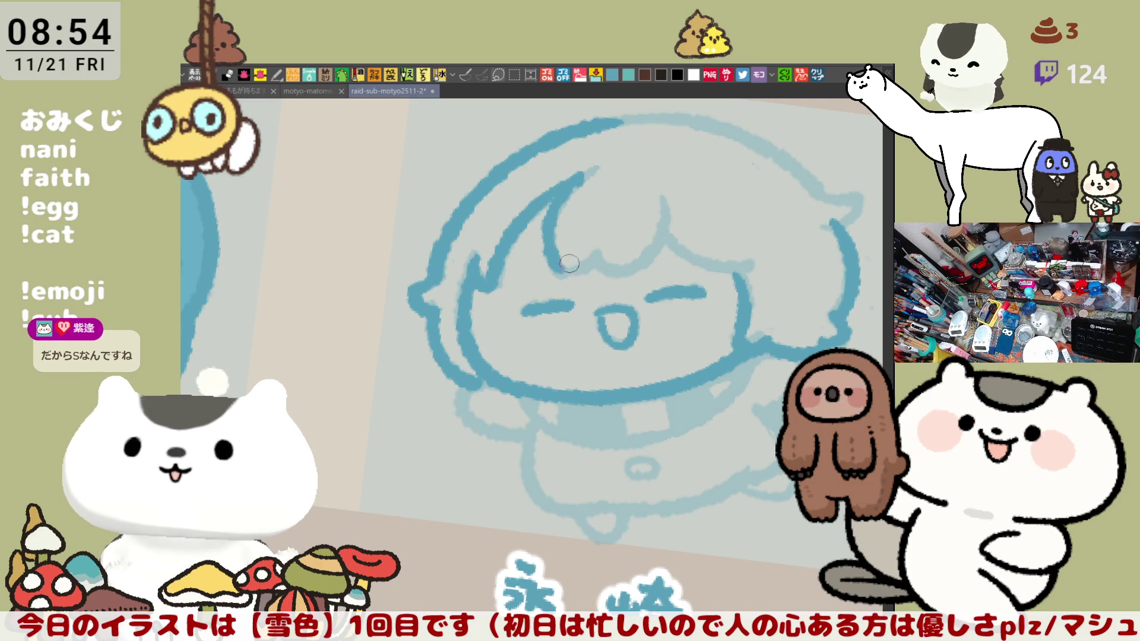
{"action": "key", "text": "ctrl+z"}
{"action": "left_click_drag", "start_coordinate": [582, 174], "coordinate": [556, 276]}
{"action": "key", "text": "ctrl+z"}
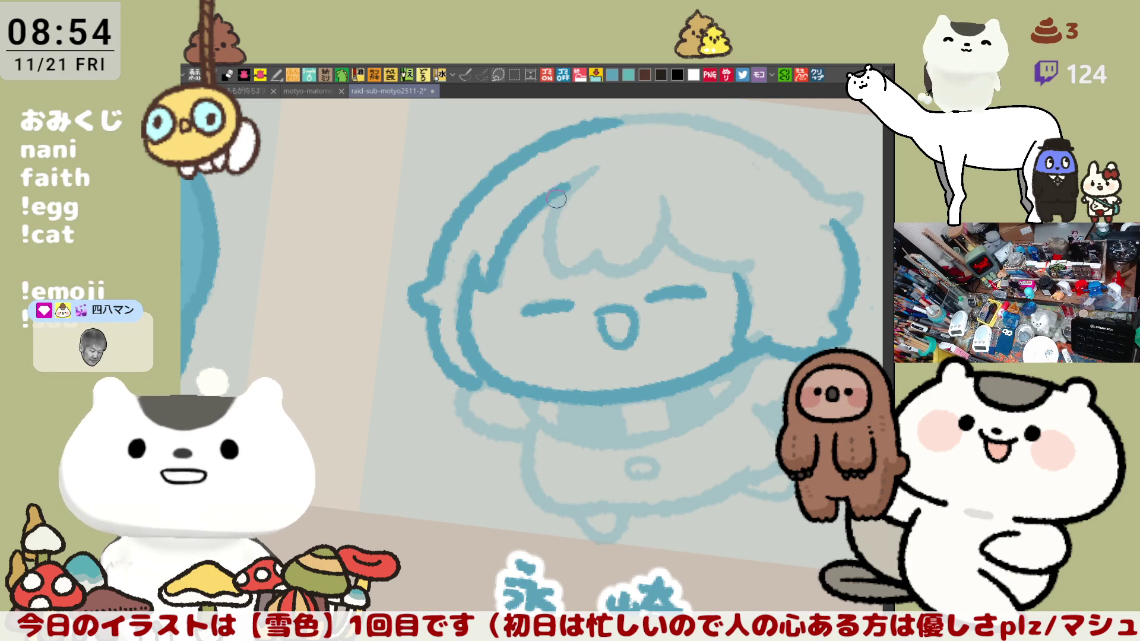
{"action": "left_click_drag", "start_coordinate": [565, 187], "coordinate": [551, 279]}
{"action": "key", "text": "ctrl+z"}
{"action": "left_click_drag", "start_coordinate": [567, 189], "coordinate": [549, 279]}
{"action": "key", "text": "ctrl+z"}
{"action": "mouse_move", "coordinate": [567, 189]}
{"action": "left_mouse_down"}
{"action": "mouse_move", "coordinate": [550, 277]}
{"action": "mouse_move", "coordinate": [594, 246]}
{"action": "left_mouse_up"}
{"action": "key", "text": "ctrl+z"}
{"action": "mouse_move", "coordinate": [566, 192]}
{"action": "left_mouse_down"}
{"action": "mouse_move", "coordinate": [561, 273]}
{"action": "mouse_move", "coordinate": [599, 248]}
{"action": "left_mouse_up"}
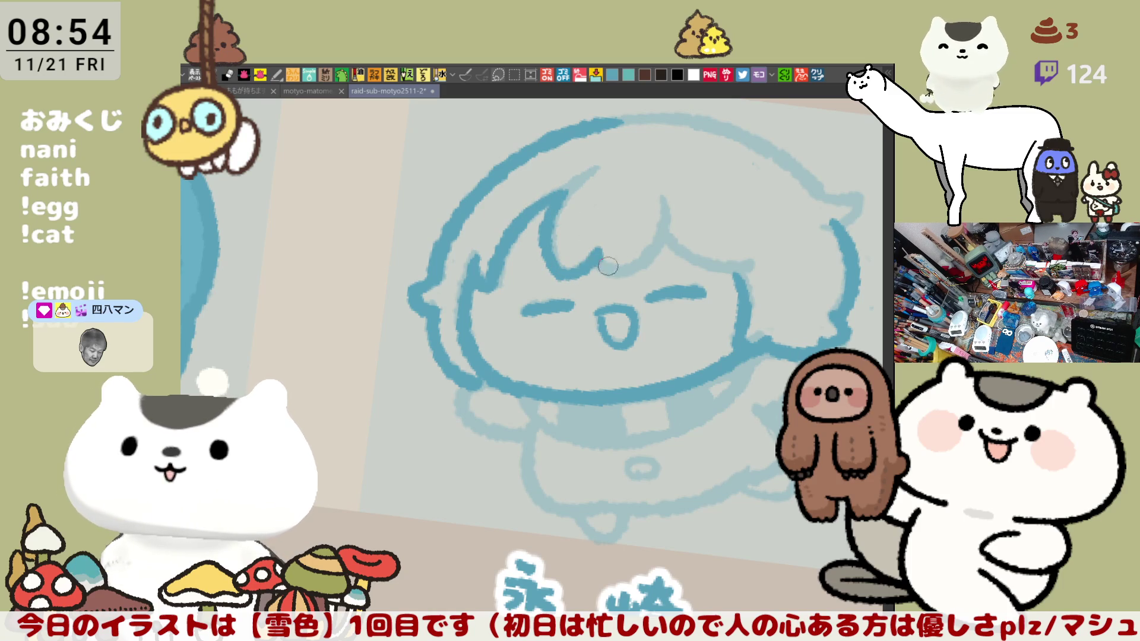
Step: Ink the hooked bangs strand on a mirrored view, then the hair line and upper-left outline
{"action": "key", "text": "h"}
{"action": "left_click_drag", "start_coordinate": [578, 193], "coordinate": [632, 267]}
{"action": "key", "text": "ctrl+z"}
{"action": "left_click_drag", "start_coordinate": [580, 178], "coordinate": [629, 264]}
{"action": "key", "text": "ctrl+z"}
{"action": "mouse_move", "coordinate": [580, 189]}
{"action": "left_mouse_down"}
{"action": "mouse_move", "coordinate": [588, 252]}
{"action": "mouse_move", "coordinate": [640, 255]}
{"action": "left_mouse_up"}
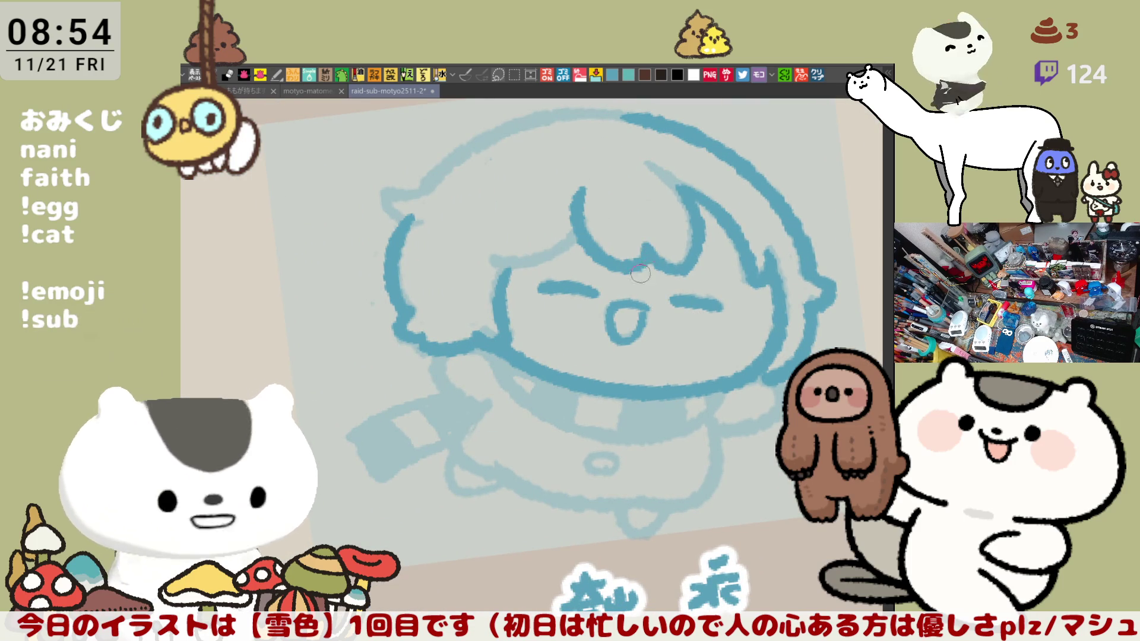
{"action": "key", "text": "h"}
{"action": "scroll", "coordinate": [598, 250], "scroll_direction": "left", "scroll_amount": 5}
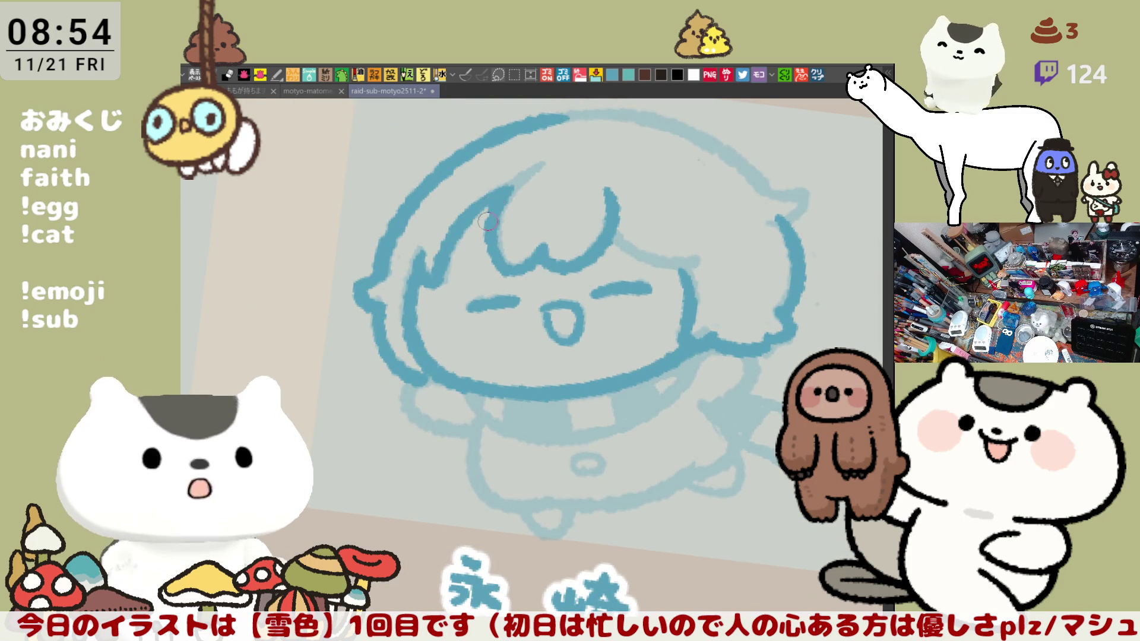
{"action": "left_click_drag", "start_coordinate": [695, 212], "coordinate": [709, 226]}
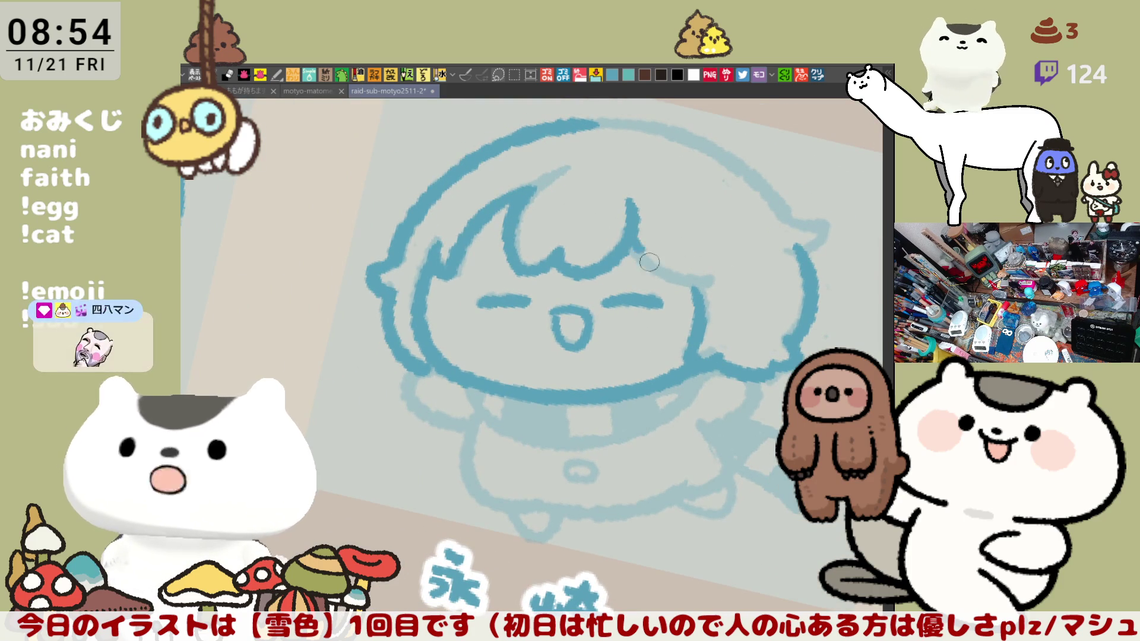
{"action": "left_click_drag", "start_coordinate": [632, 254], "coordinate": [715, 279]}
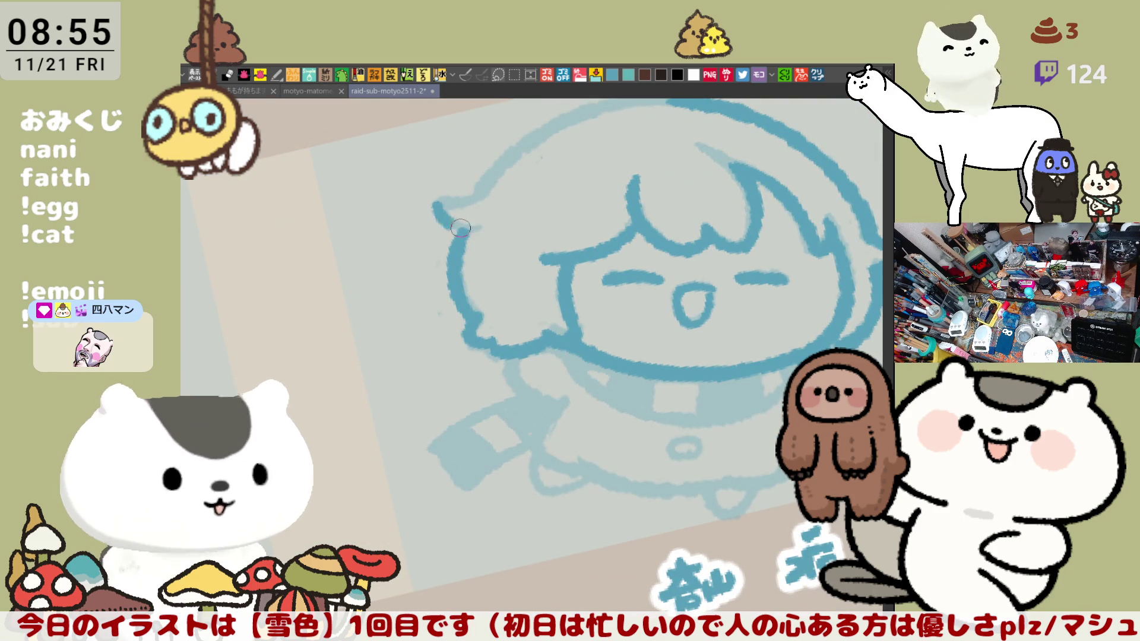
{"action": "left_click_drag", "start_coordinate": [443, 206], "coordinate": [475, 231]}
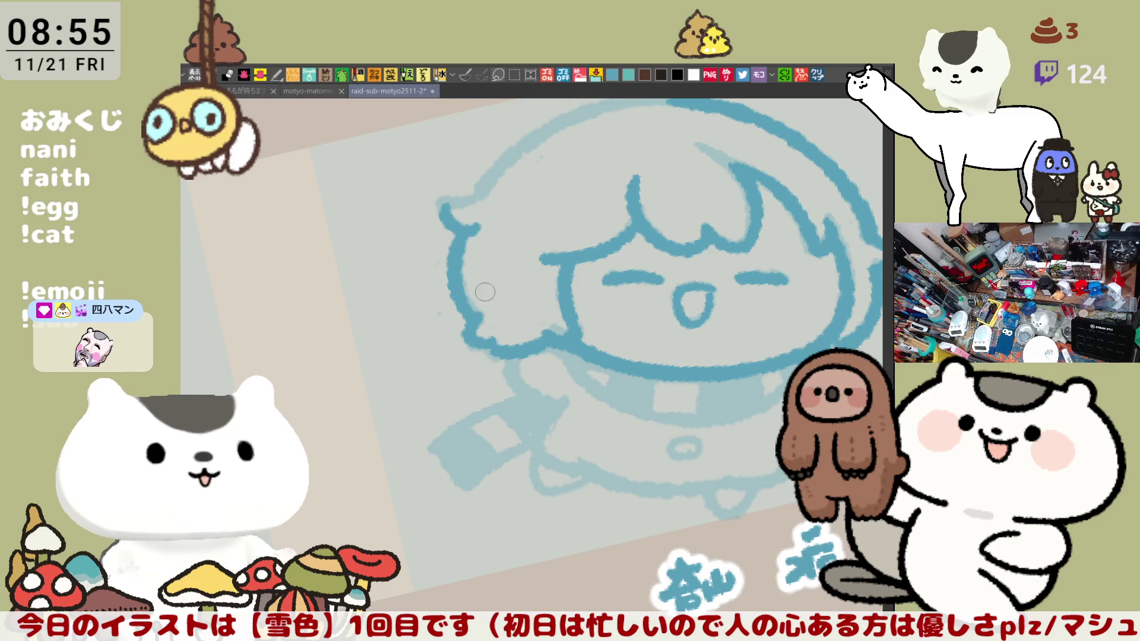
Step: Trace the head's left outline as one darker blue line, then view the whole chibi
{"action": "left_click_drag", "start_coordinate": [445, 208], "coordinate": [454, 409]}
{"action": "left_click_drag", "start_coordinate": [461, 362], "coordinate": [367, 224]}
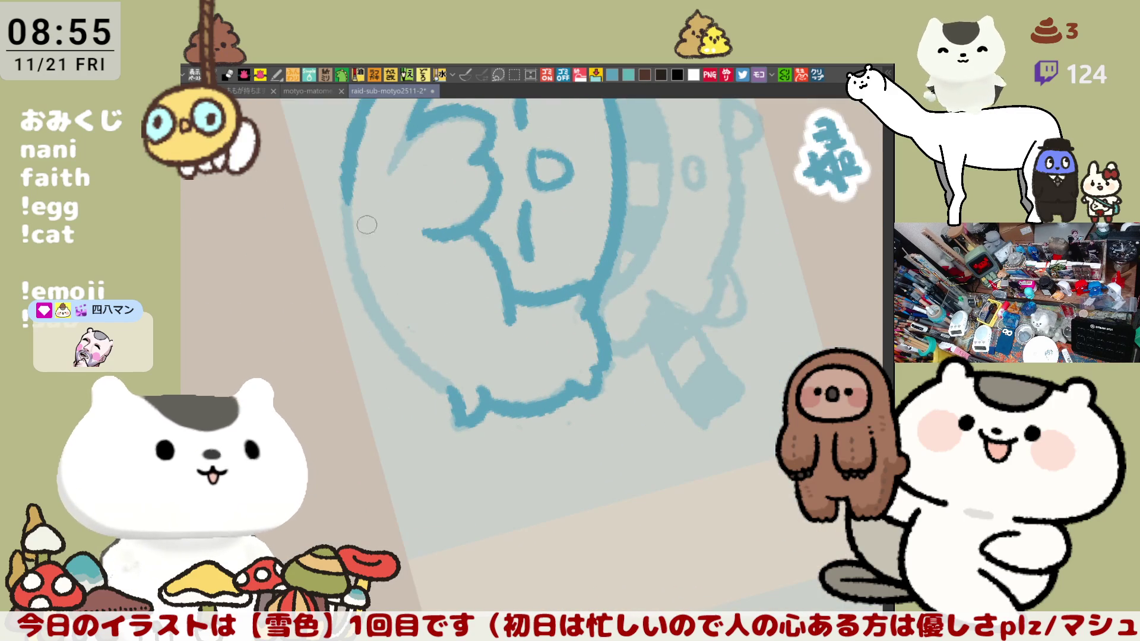
{"action": "mouse_move", "coordinate": [343, 181]}
{"action": "left_mouse_down"}
{"action": "mouse_move", "coordinate": [342, 234]}
{"action": "mouse_move", "coordinate": [362, 308]}
{"action": "mouse_move", "coordinate": [354, 172]}
{"action": "mouse_move", "coordinate": [365, 309]}
{"action": "mouse_move", "coordinate": [352, 163]}
{"action": "mouse_move", "coordinate": [371, 300]}
{"action": "left_mouse_up"}
{"action": "key", "text": "ctrl+z"}
{"action": "mouse_move", "coordinate": [350, 156]}
{"action": "left_mouse_down"}
{"action": "mouse_move", "coordinate": [371, 300]}
{"action": "mouse_move", "coordinate": [448, 389]}
{"action": "left_mouse_up"}
{"action": "left_click_drag", "start_coordinate": [475, 290], "coordinate": [492, 309]}
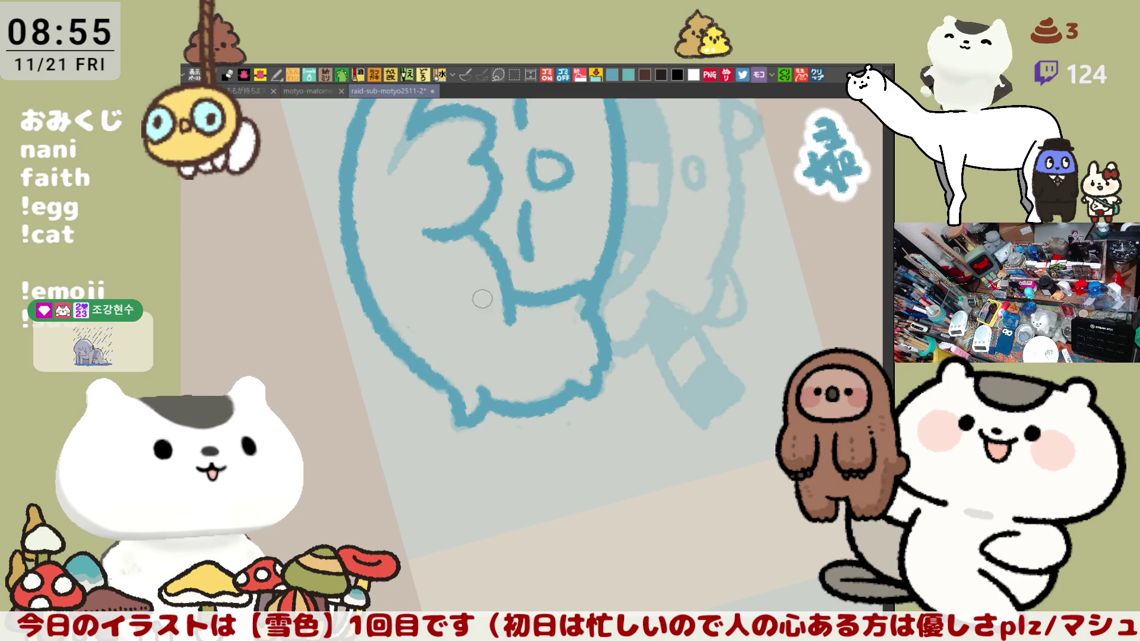
{"action": "mouse_move", "coordinate": [665, 336]}
{"action": "left_mouse_down"}
{"action": "mouse_move", "coordinate": [750, 249]}
{"action": "mouse_move", "coordinate": [440, 338]}
{"action": "mouse_move", "coordinate": [661, 305]}
{"action": "mouse_move", "coordinate": [551, 298]}
{"action": "mouse_move", "coordinate": [541, 334]}
{"action": "mouse_move", "coordinate": [640, 248]}
{"action": "left_mouse_up"}
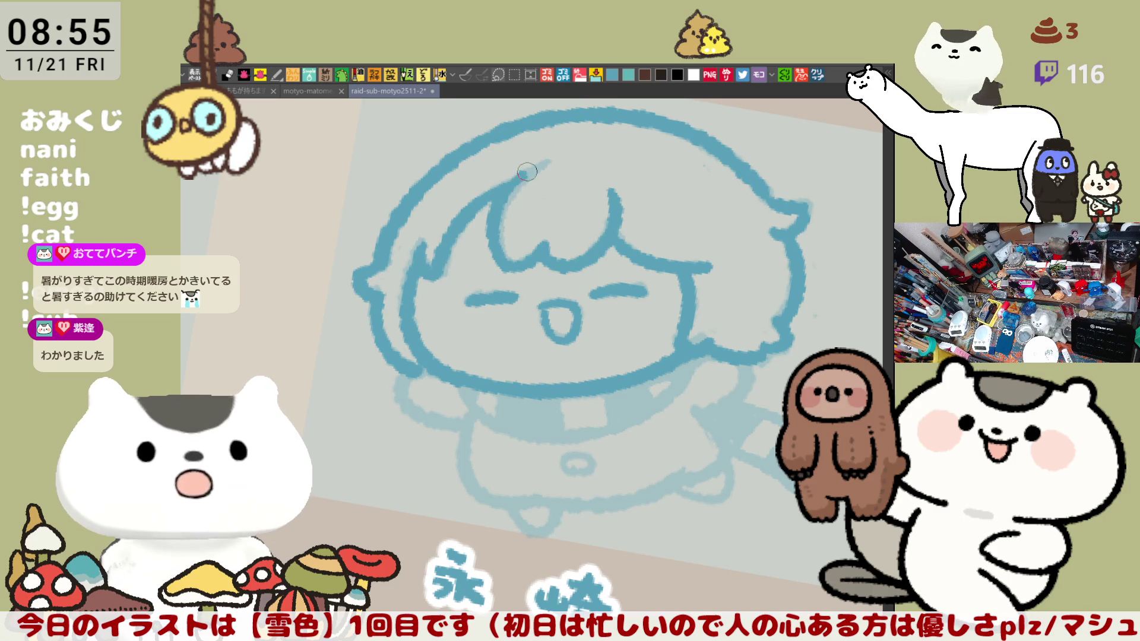
{"action": "left_click_drag", "start_coordinate": [648, 396], "coordinate": [607, 326]}
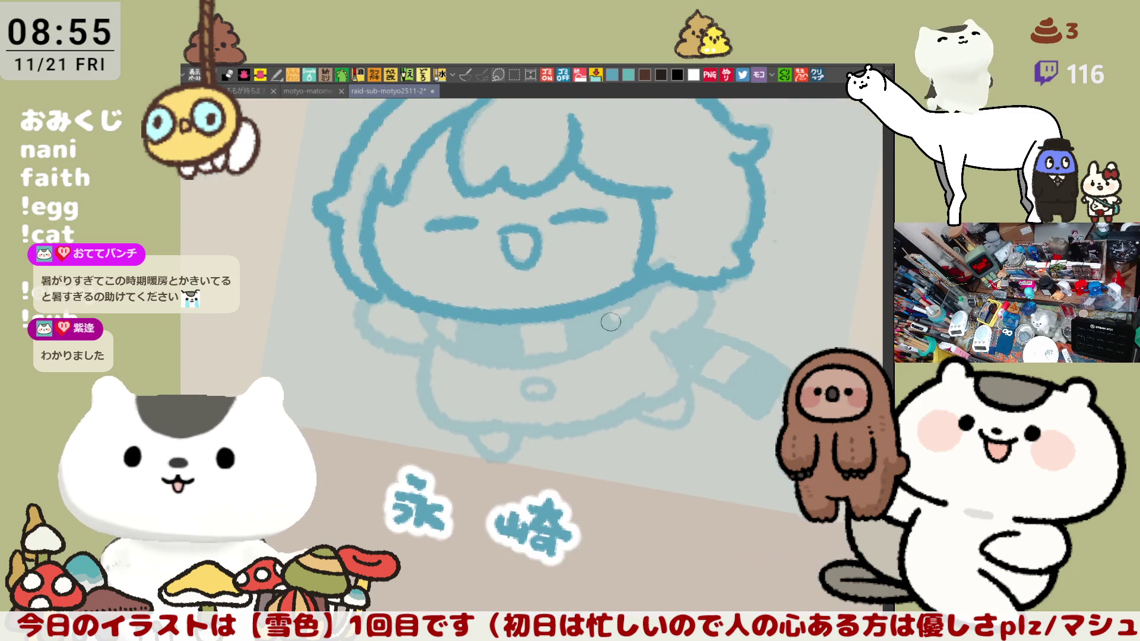
Step: Ink the collar curve, redrawing it and mirroring the canvas to check proportions
{"action": "mouse_move", "coordinate": [428, 315]}
{"action": "left_mouse_down"}
{"action": "mouse_move", "coordinate": [454, 351]}
{"action": "mouse_move", "coordinate": [506, 358]}
{"action": "left_mouse_up"}
{"action": "key", "text": "ctrl+z"}
{"action": "key", "text": "ctrl+y"}
{"action": "key", "text": "ctrl+z"}
{"action": "key", "text": "ctrl+y"}
{"action": "key", "text": "ctrl+z"}
{"action": "mouse_move", "coordinate": [427, 316]}
{"action": "left_mouse_down"}
{"action": "mouse_move", "coordinate": [454, 350]}
{"action": "mouse_move", "coordinate": [507, 360]}
{"action": "left_mouse_up"}
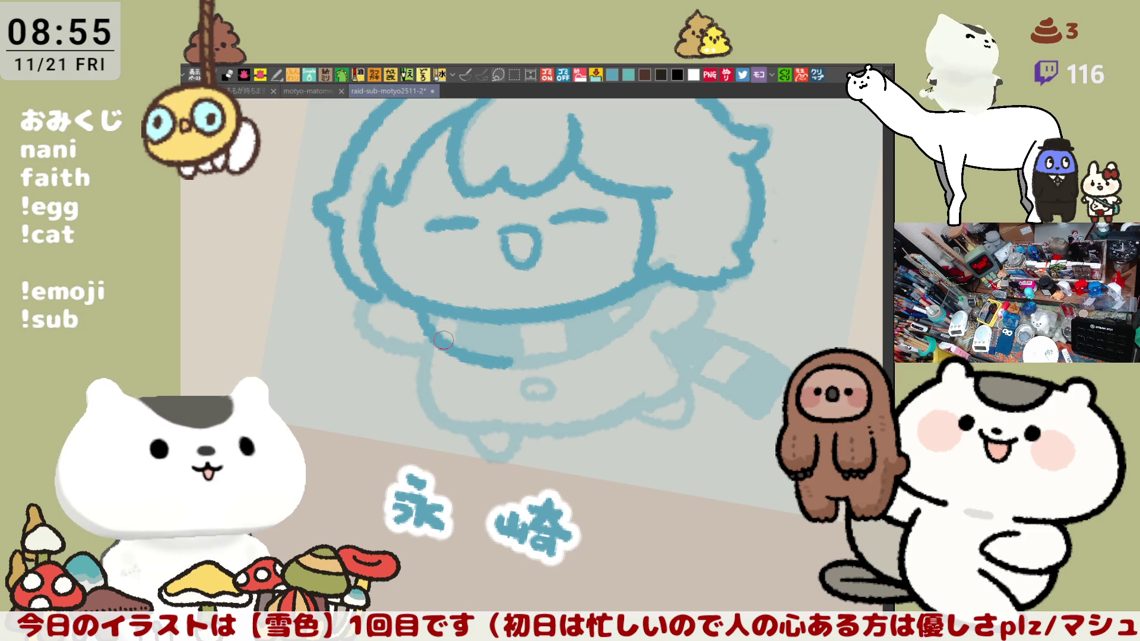
{"action": "key", "text": "h"}
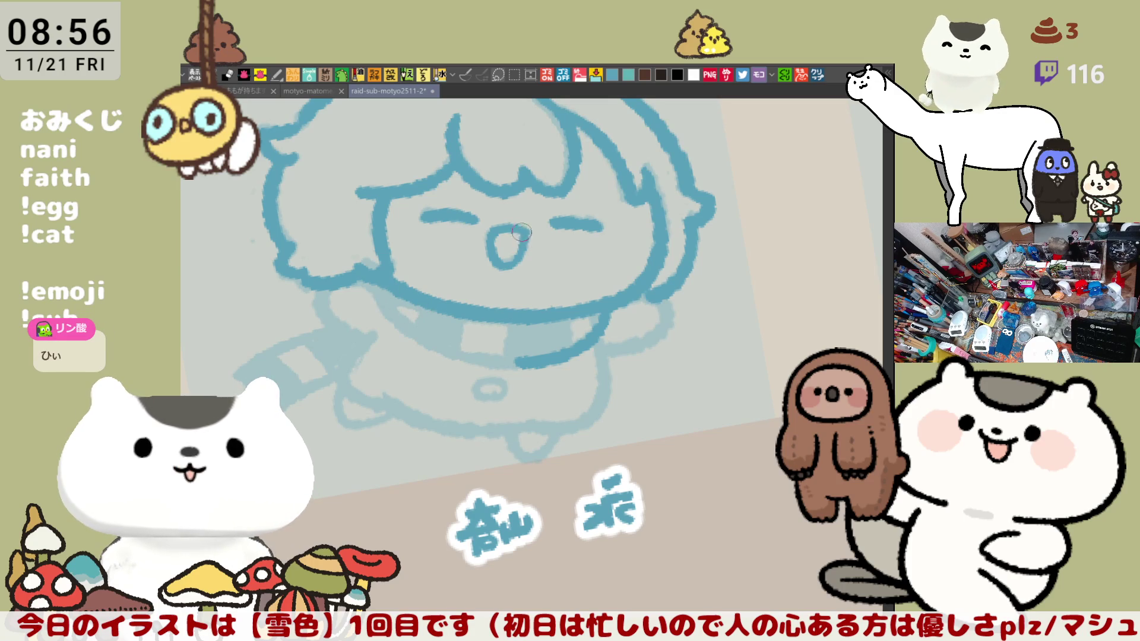
{"action": "key", "text": "h"}
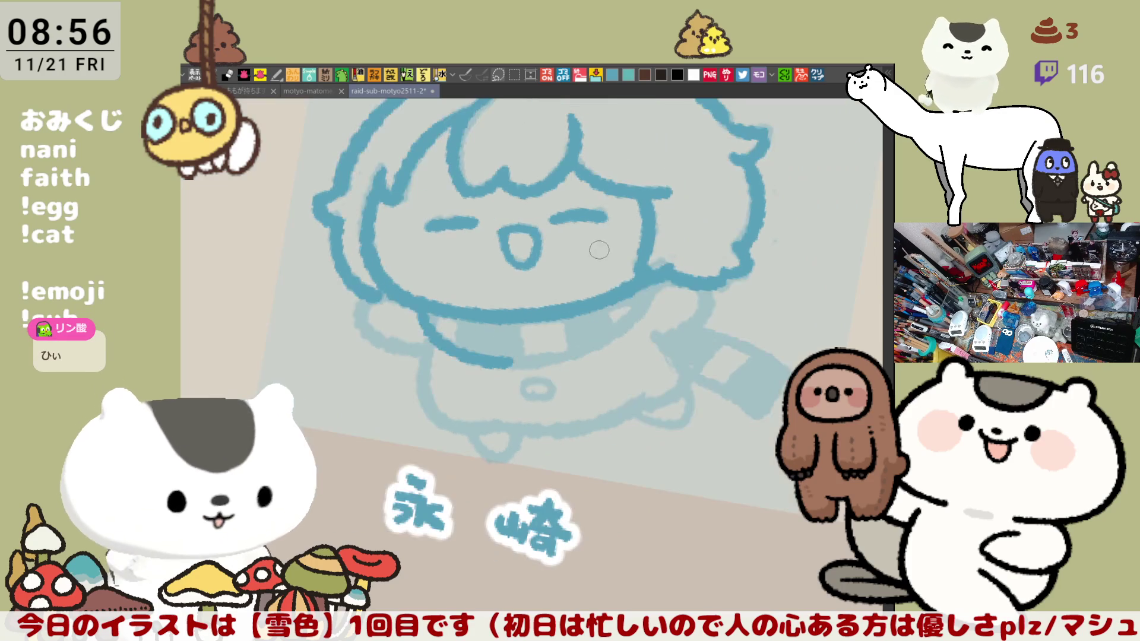
Step: Extend the collar line to the right, retrying the stroke several times
{"action": "left_click_drag", "start_coordinate": [506, 364], "coordinate": [545, 358]}
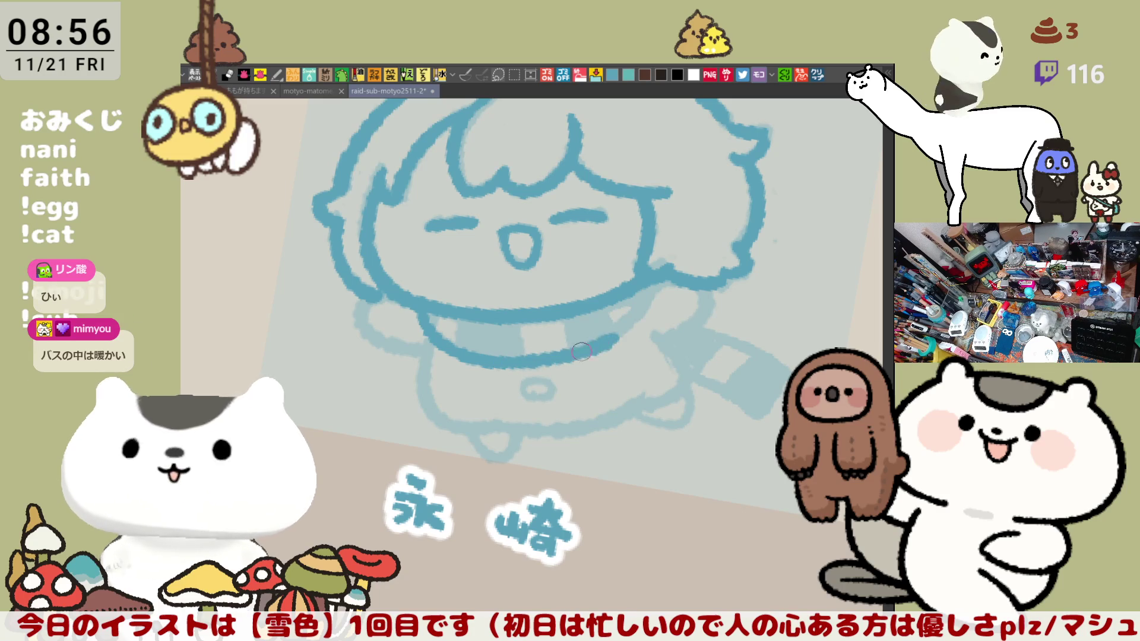
{"action": "left_click_drag", "start_coordinate": [513, 357], "coordinate": [634, 328]}
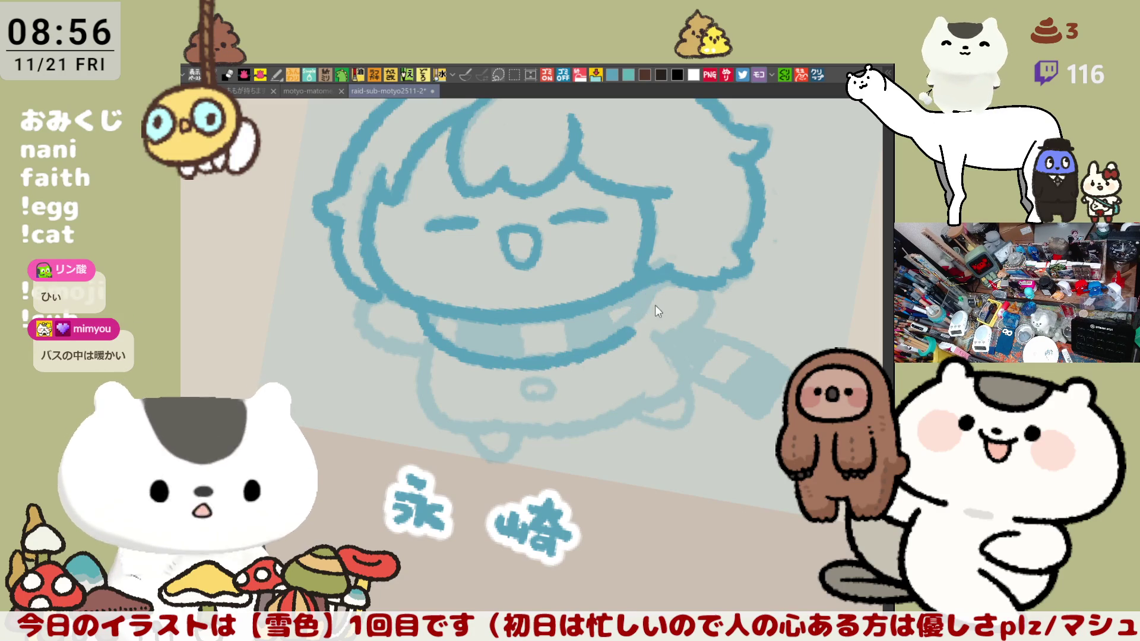
{"action": "key", "text": "ctrl+z"}
{"action": "left_click_drag", "start_coordinate": [515, 363], "coordinate": [619, 327]}
{"action": "key", "text": "ctrl+z"}
{"action": "left_click_drag", "start_coordinate": [514, 364], "coordinate": [670, 283]}
{"action": "key", "text": "ctrl+z"}
{"action": "left_click_drag", "start_coordinate": [513, 362], "coordinate": [656, 283]}
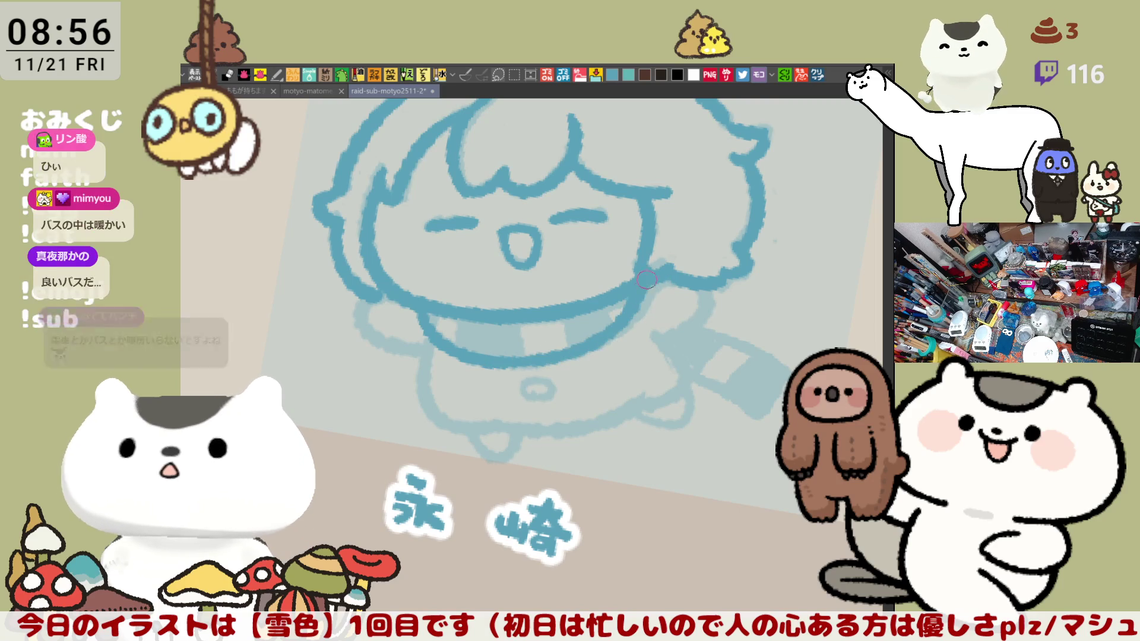
{"action": "key", "text": "ctrl+z"}
Step: Ink the curved collar line on the mirrored canvas and add two stripe divisions
{"action": "key", "text": "h"}
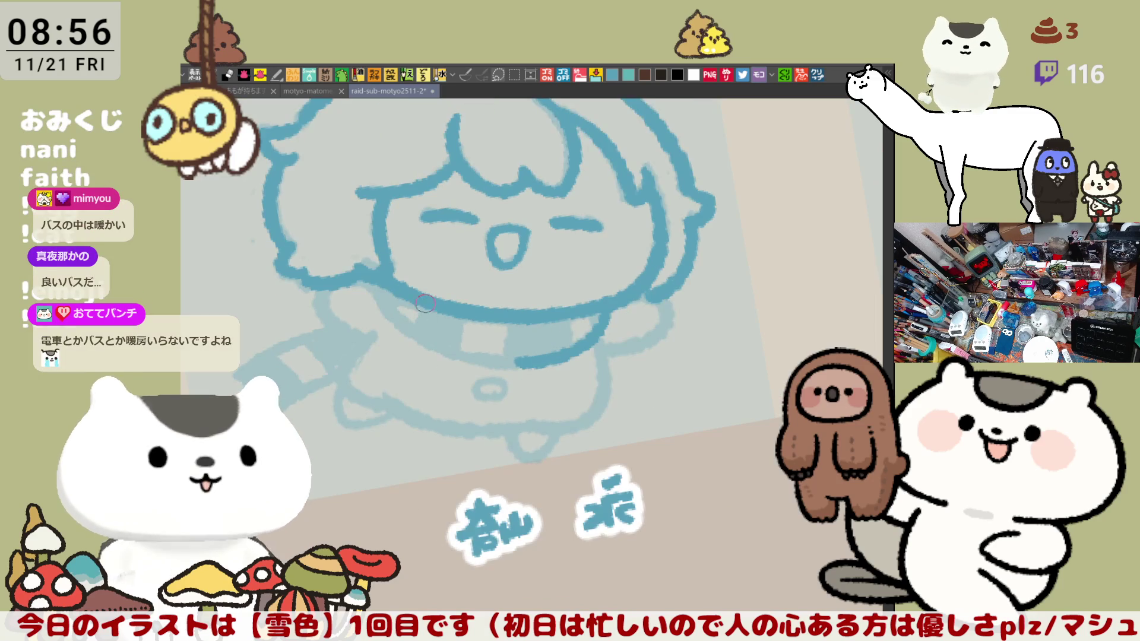
{"action": "mouse_move", "coordinate": [381, 281]}
{"action": "left_mouse_down"}
{"action": "mouse_move", "coordinate": [484, 359]}
{"action": "mouse_move", "coordinate": [529, 363]}
{"action": "left_mouse_up"}
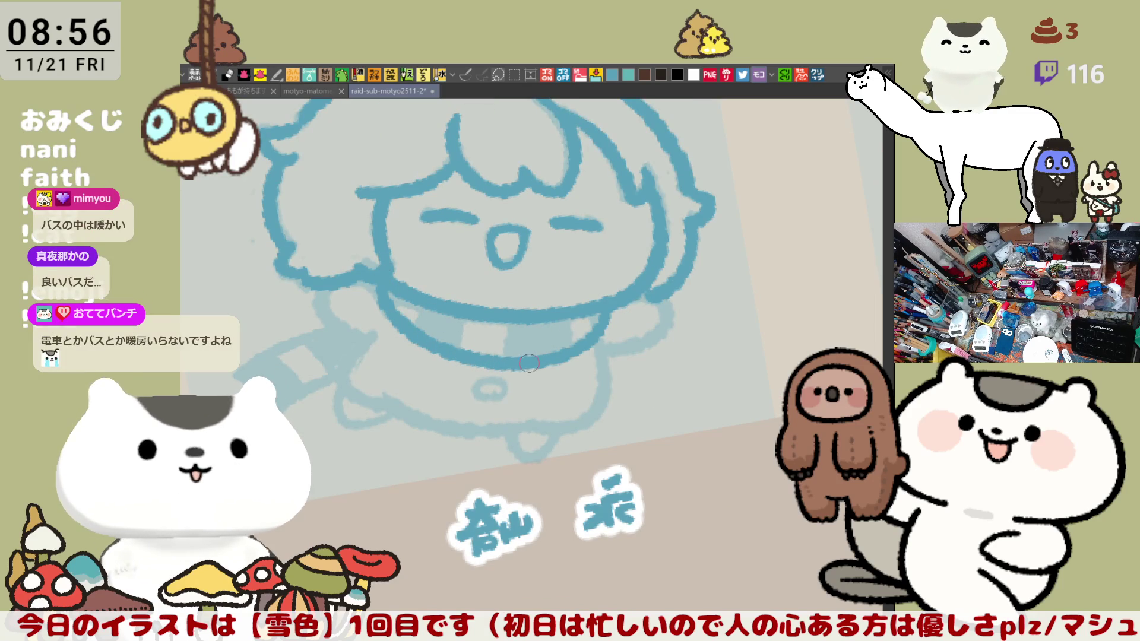
{"action": "key", "text": "h"}
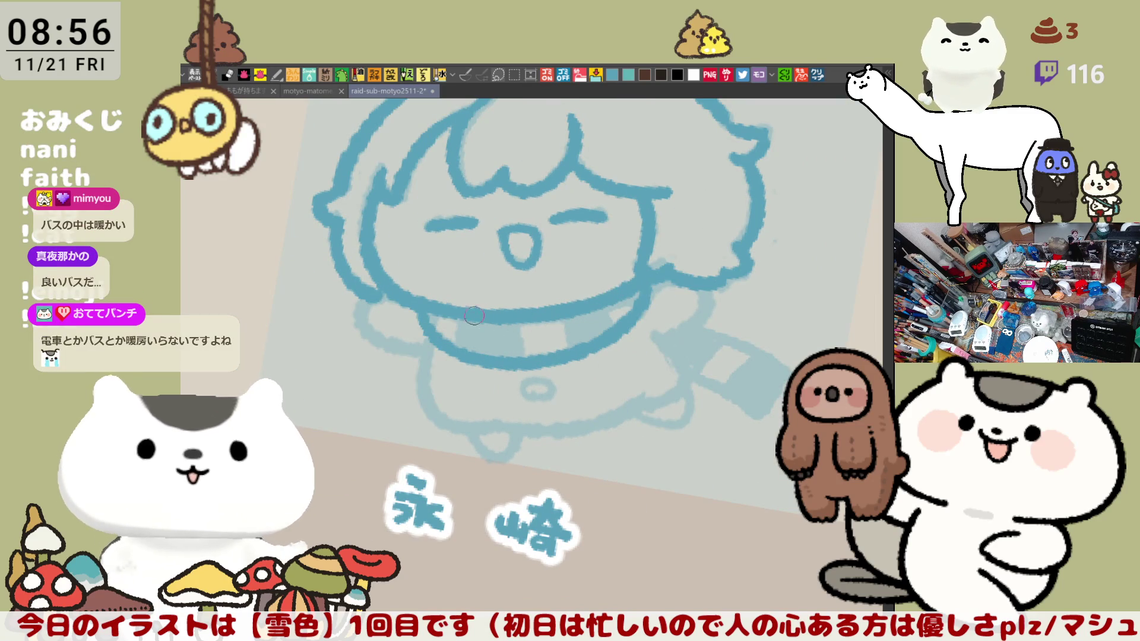
{"action": "left_click_drag", "start_coordinate": [529, 314], "coordinate": [527, 356]}
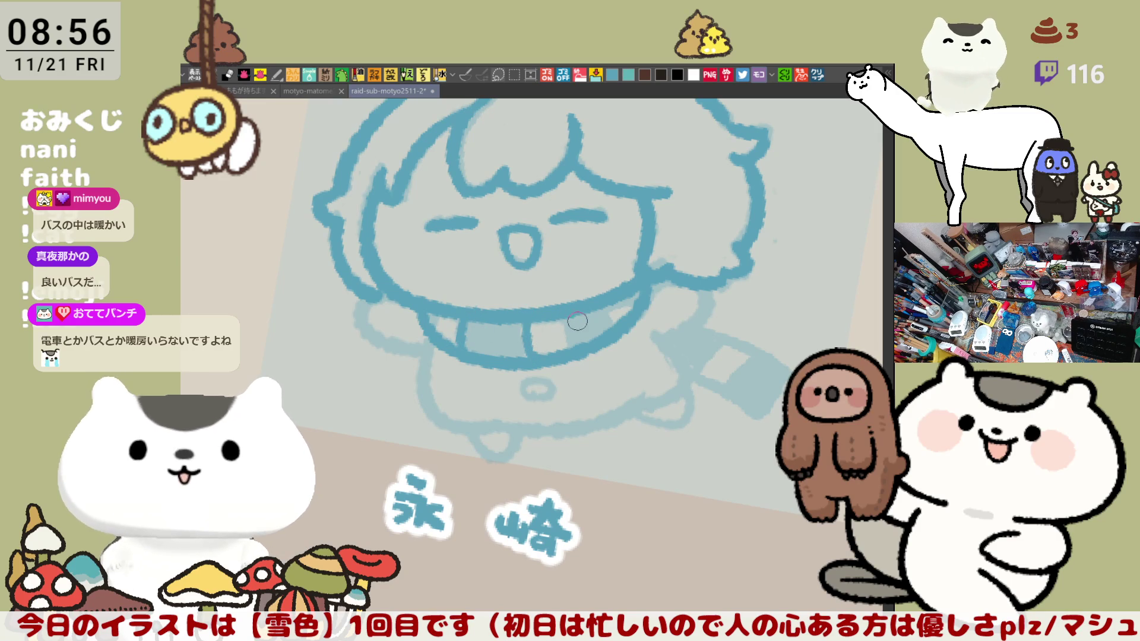
{"action": "left_click_drag", "start_coordinate": [567, 319], "coordinate": [573, 345]}
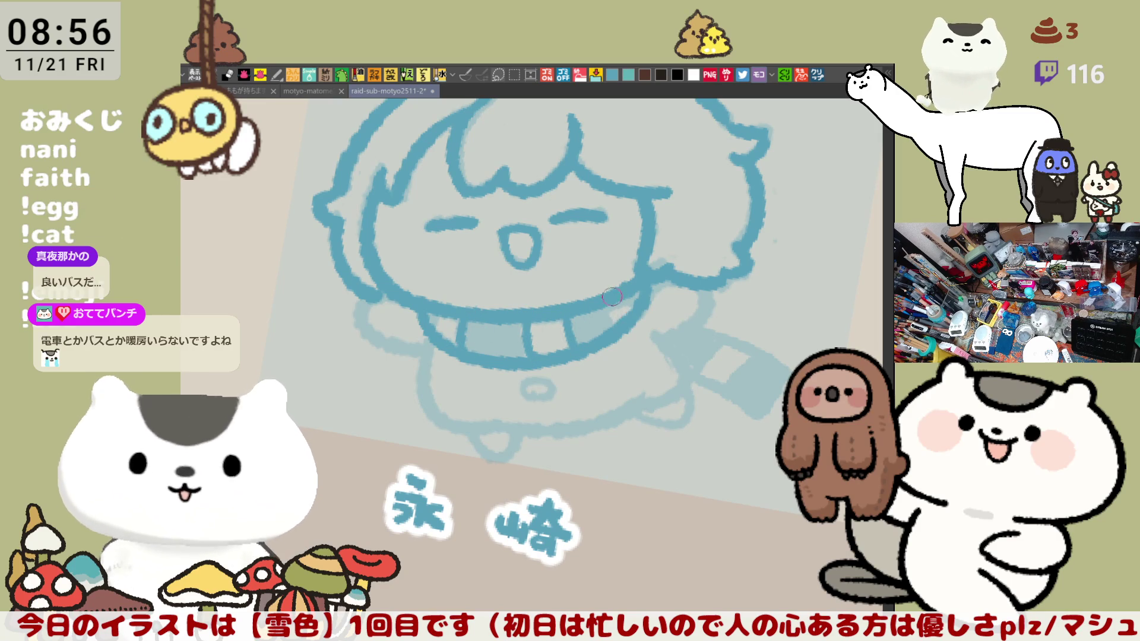
{"action": "scroll", "coordinate": [624, 367], "scroll_direction": "left", "scroll_amount": 5}
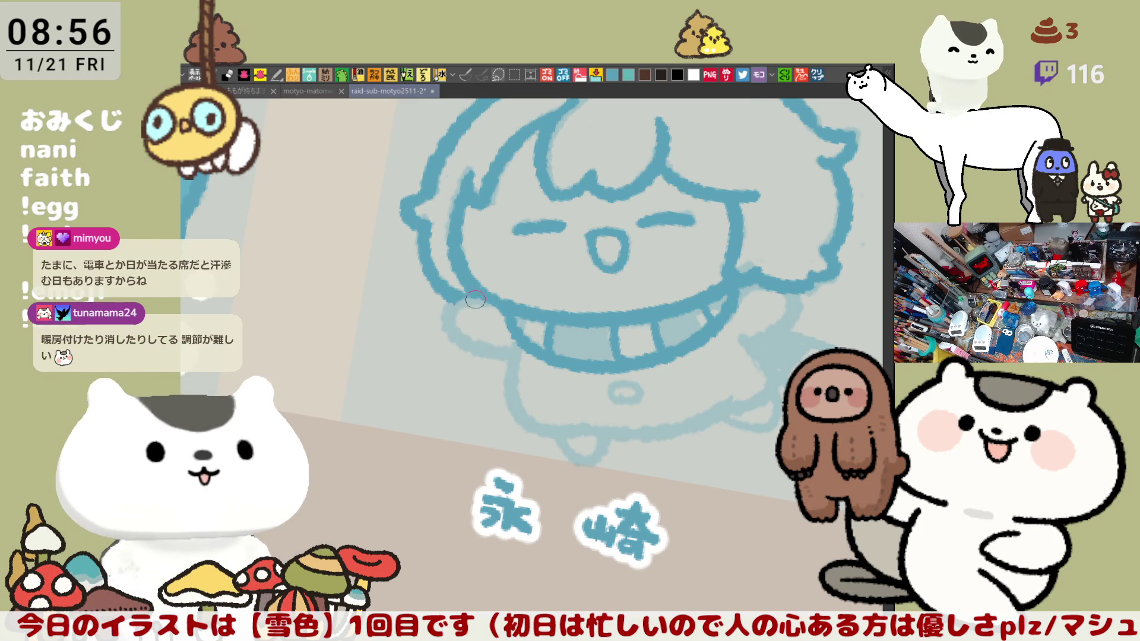
Step: Ink the shoulder line and both arm outlines
{"action": "left_click_drag", "start_coordinate": [445, 300], "coordinate": [498, 356]}
{"action": "key", "text": "ctrl+z"}
{"action": "left_click_drag", "start_coordinate": [443, 300], "coordinate": [497, 355]}
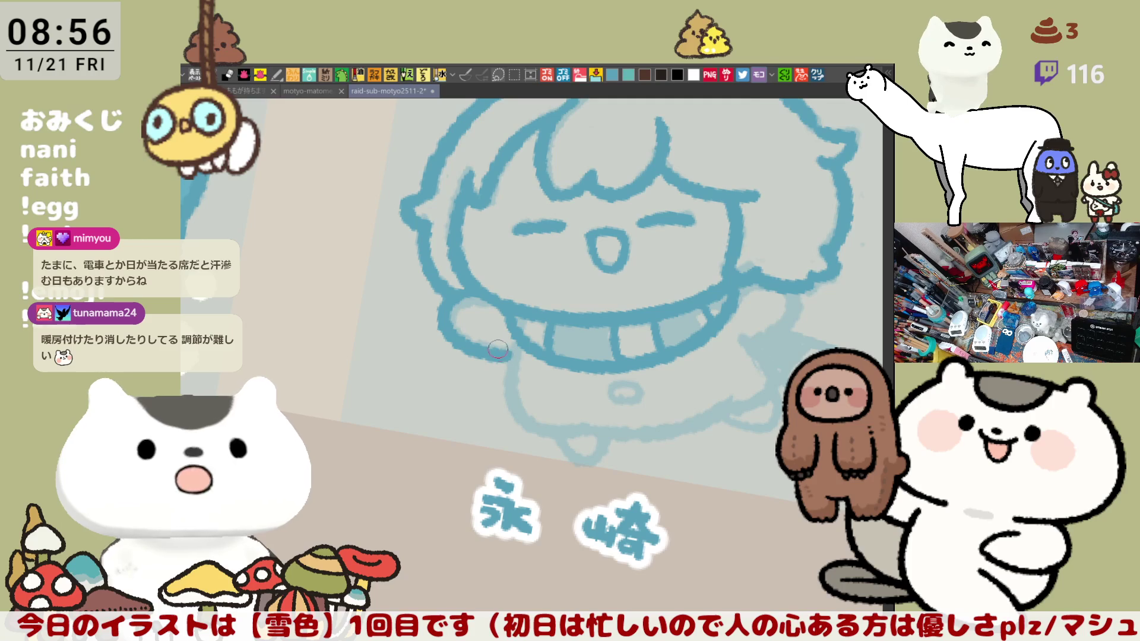
{"action": "left_click_drag", "start_coordinate": [556, 378], "coordinate": [472, 384]}
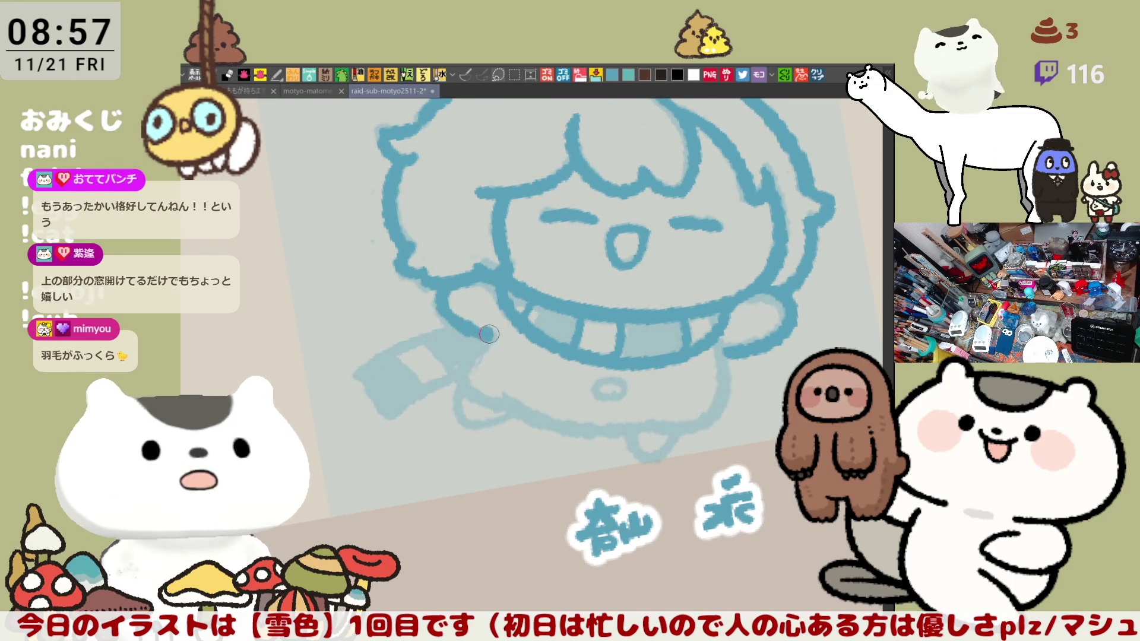
{"action": "left_click_drag", "start_coordinate": [442, 291], "coordinate": [484, 337]}
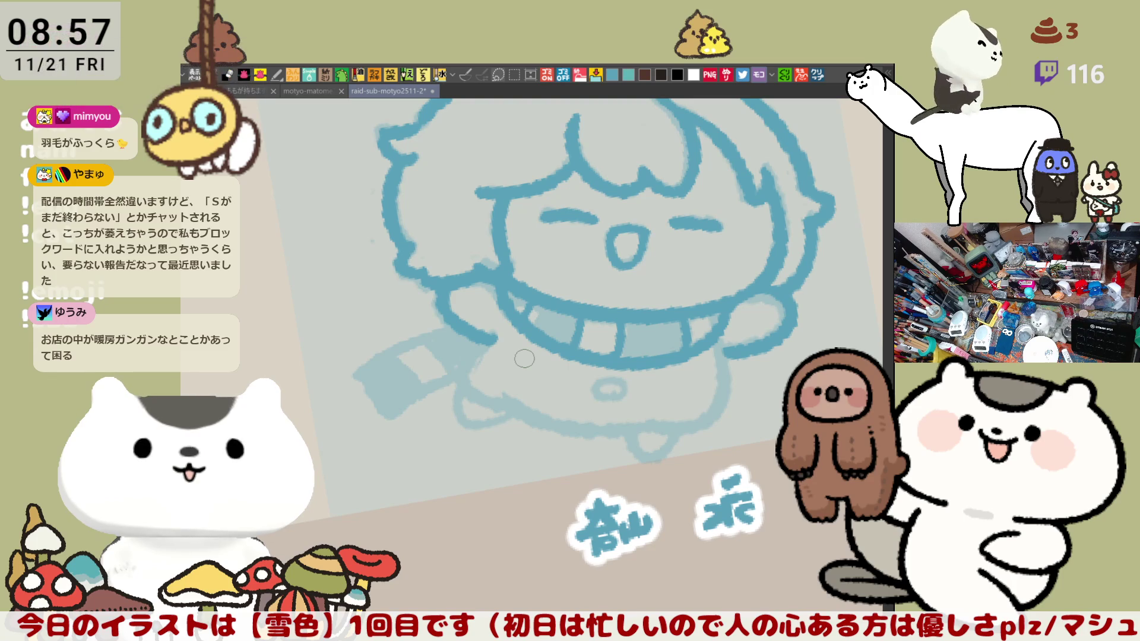
{"action": "key", "text": "ctrl+z"}
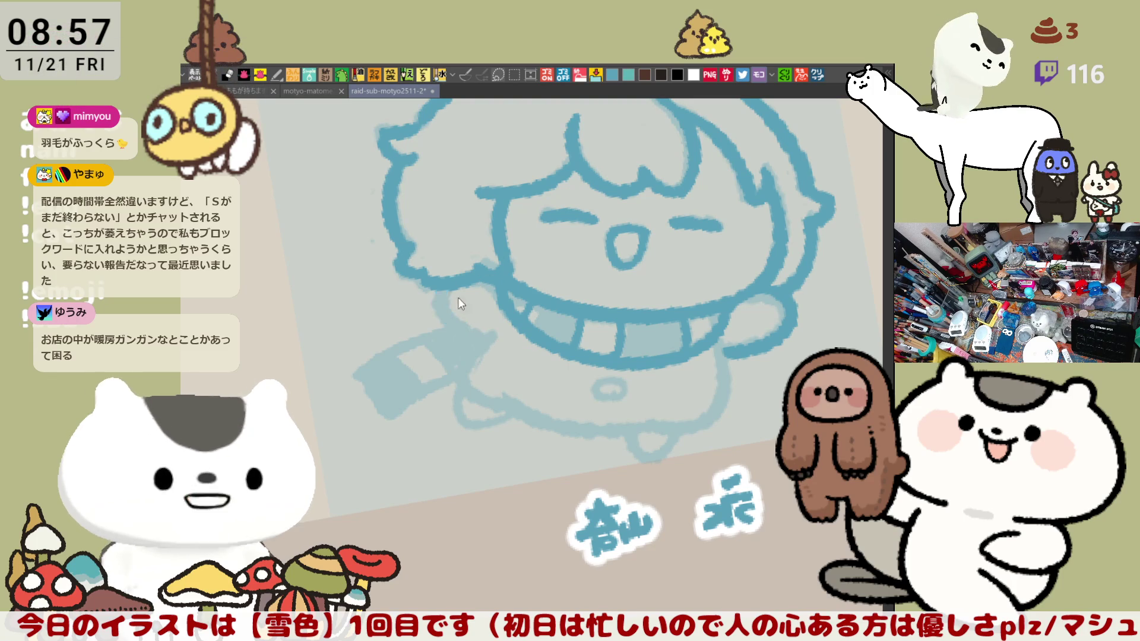
{"action": "left_click_drag", "start_coordinate": [436, 293], "coordinate": [487, 342]}
{"action": "mouse_move", "coordinate": [435, 293]}
{"action": "left_mouse_down"}
{"action": "mouse_move", "coordinate": [486, 342]}
{"action": "mouse_move", "coordinate": [497, 337]}
{"action": "left_mouse_up"}
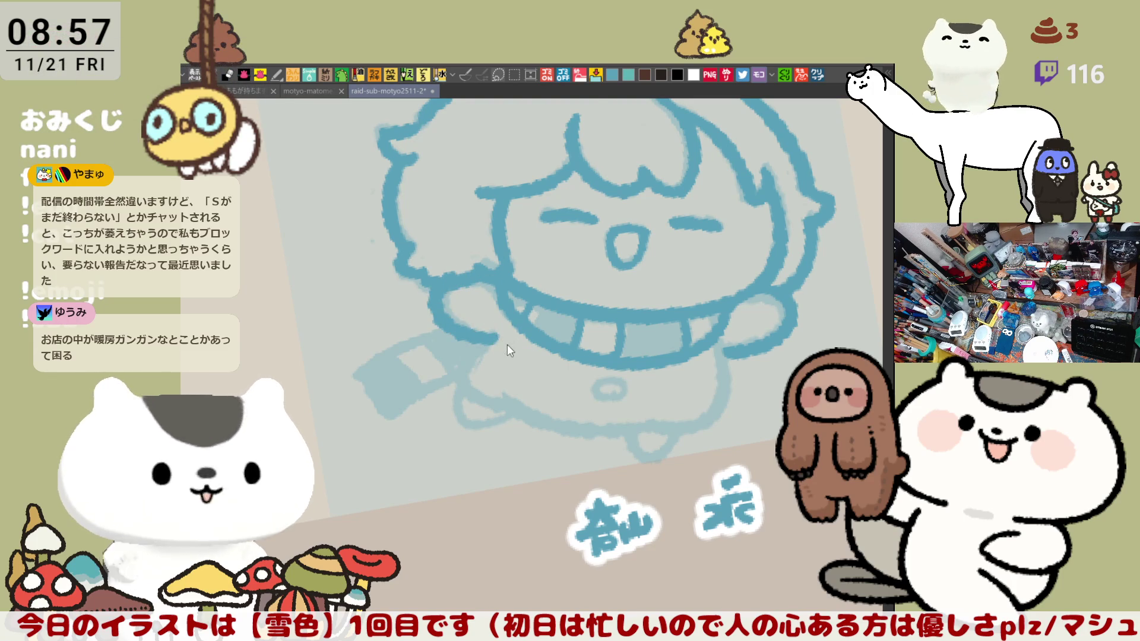
{"action": "key", "text": "h"}
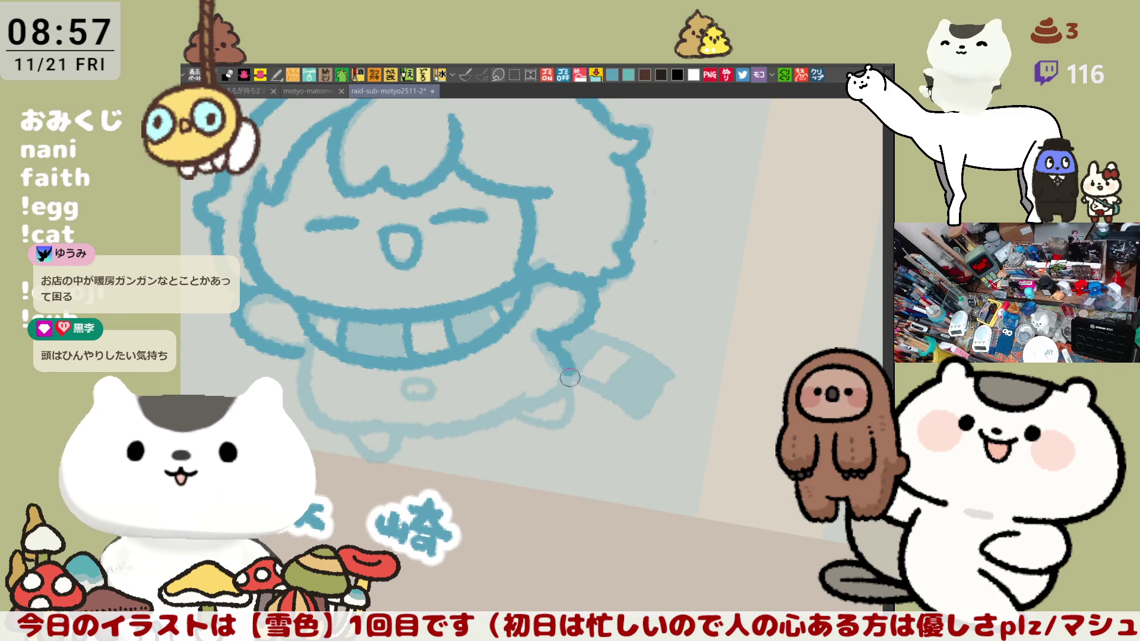
{"action": "left_click_drag", "start_coordinate": [537, 332], "coordinate": [573, 378]}
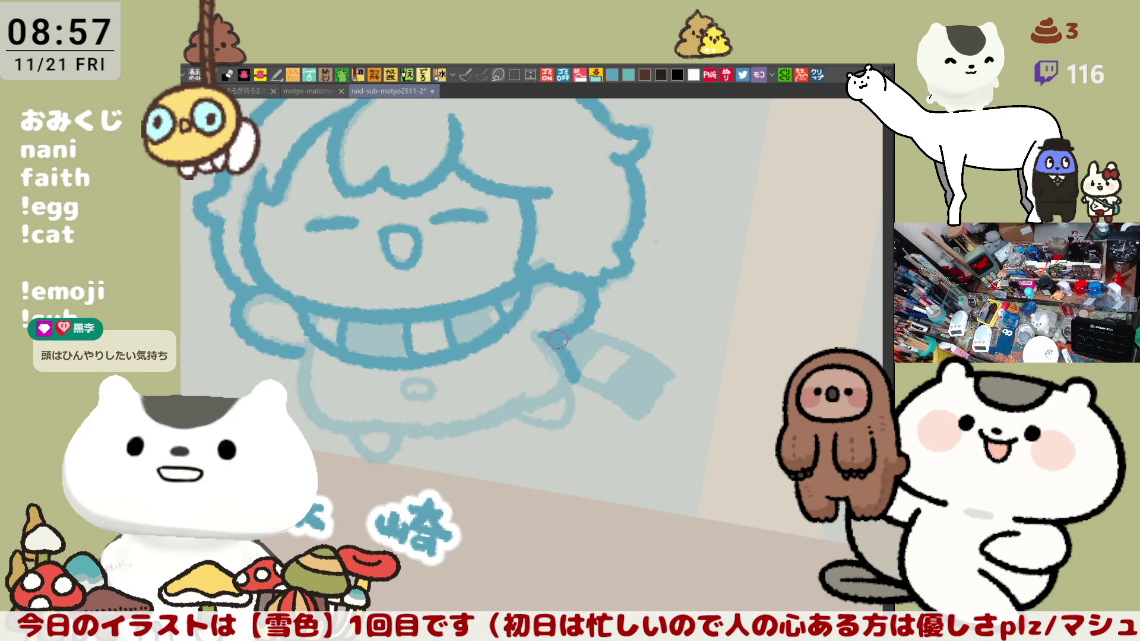
Step: Ink the scarf tail edge with its hooked tip, then the left body outline below the collar
{"action": "left_click_drag", "start_coordinate": [594, 325], "coordinate": [676, 376]}
{"action": "key", "text": "ctrl+z"}
{"action": "left_click_drag", "start_coordinate": [590, 325], "coordinate": [670, 387]}
{"action": "key", "text": "ctrl+z"}
{"action": "left_click_drag", "start_coordinate": [591, 325], "coordinate": [677, 380]}
{"action": "key", "text": "ctrl+z"}
{"action": "left_click_drag", "start_coordinate": [588, 324], "coordinate": [674, 377]}
{"action": "key", "text": "ctrl+z"}
{"action": "left_click_drag", "start_coordinate": [587, 323], "coordinate": [680, 378]}
{"action": "key", "text": "ctrl+z"}
{"action": "mouse_move", "coordinate": [585, 325]}
{"action": "left_mouse_down"}
{"action": "mouse_move", "coordinate": [668, 364]}
{"action": "mouse_move", "coordinate": [678, 380]}
{"action": "mouse_move", "coordinate": [646, 415]}
{"action": "mouse_move", "coordinate": [627, 410]}
{"action": "left_mouse_up"}
{"action": "left_click_drag", "start_coordinate": [572, 368], "coordinate": [658, 426]}
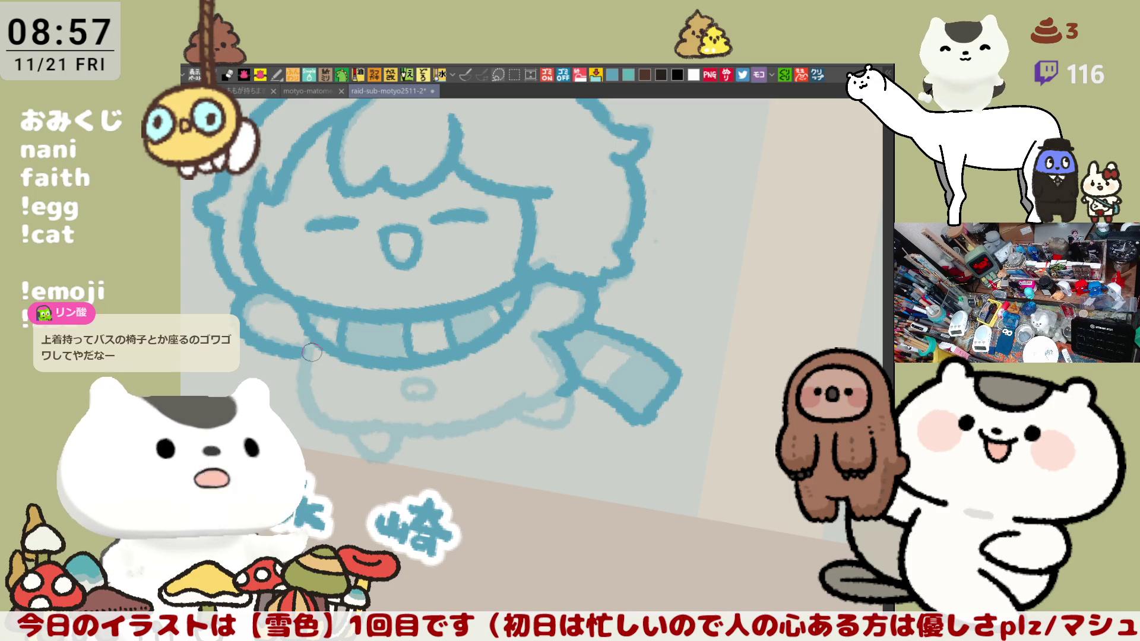
{"action": "left_click_drag", "start_coordinate": [309, 355], "coordinate": [327, 423]}
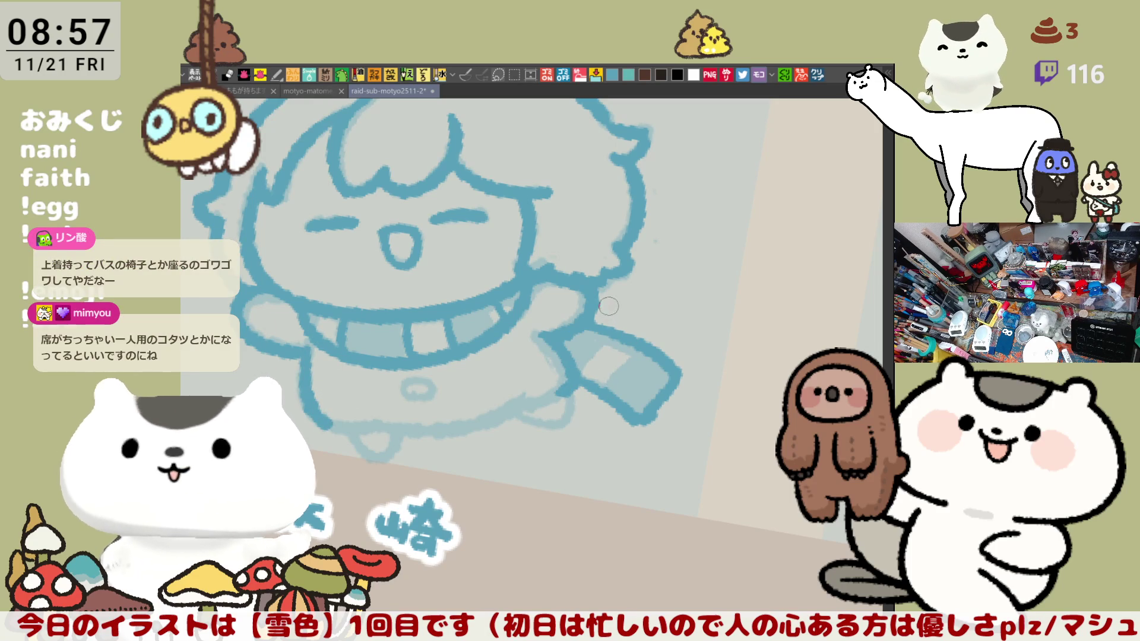
{"action": "left_click_drag", "start_coordinate": [473, 446], "coordinate": [501, 428]}
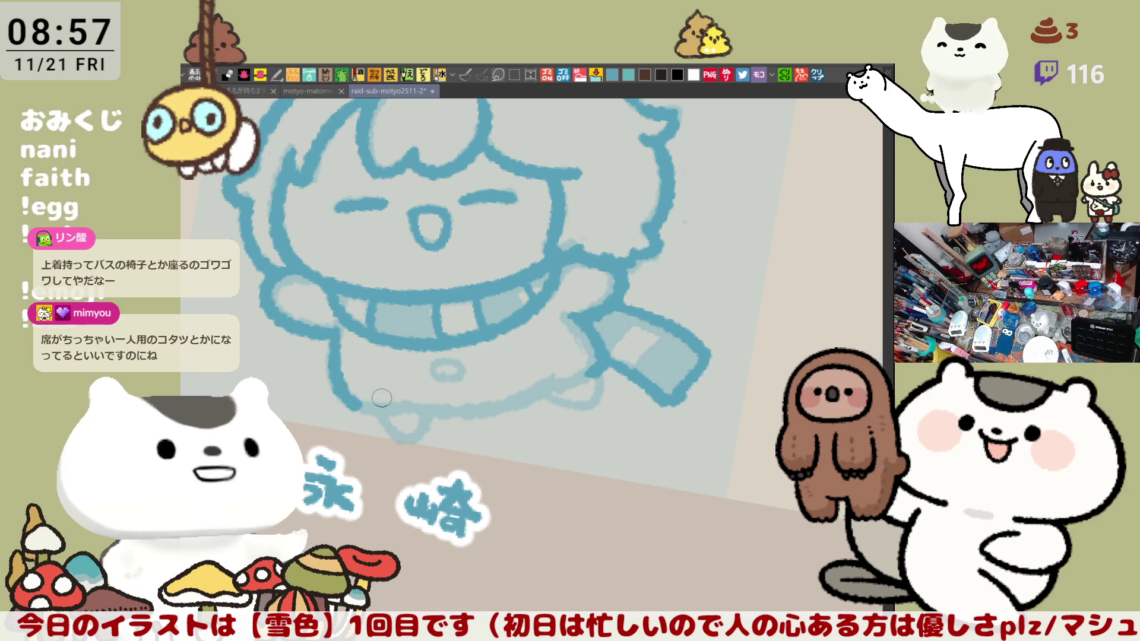
Step: Redraw the lower-left and lower-right body outline, retrying strokes until they fit
{"action": "key", "text": "ctrl+z"}
{"action": "key", "text": "ctrl+z"}
{"action": "key", "text": "ctrl+y"}
{"action": "key", "text": "ctrl+y"}
{"action": "key", "text": "ctrl+z"}
{"action": "key", "text": "ctrl+z"}
{"action": "mouse_move", "coordinate": [329, 326]}
{"action": "left_mouse_down"}
{"action": "mouse_move", "coordinate": [410, 416]}
{"action": "mouse_move", "coordinate": [428, 410]}
{"action": "left_mouse_up"}
{"action": "key", "text": "ctrl+z"}
{"action": "mouse_move", "coordinate": [329, 325]}
{"action": "left_mouse_down"}
{"action": "mouse_move", "coordinate": [341, 395]}
{"action": "mouse_move", "coordinate": [477, 408]}
{"action": "mouse_move", "coordinate": [577, 384]}
{"action": "mouse_move", "coordinate": [606, 364]}
{"action": "left_mouse_up"}
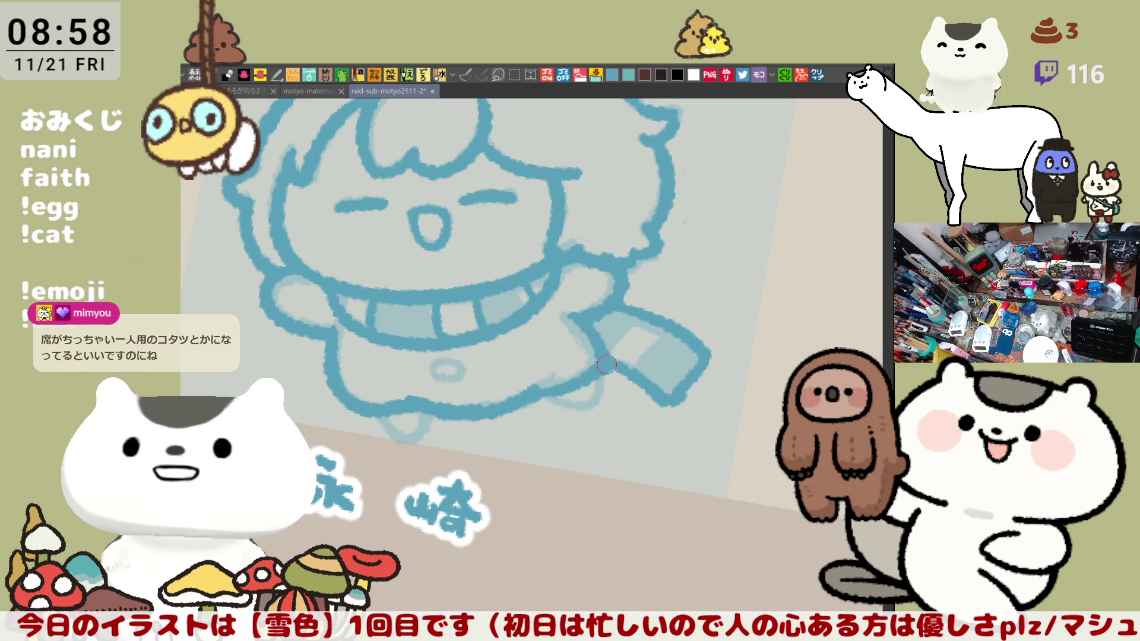
{"action": "key", "text": "ctrl+z"}
{"action": "left_click_drag", "start_coordinate": [535, 395], "coordinate": [607, 363]}
{"action": "key", "text": "ctrl+z"}
{"action": "mouse_move", "coordinate": [534, 395]}
{"action": "left_mouse_down"}
{"action": "mouse_move", "coordinate": [607, 362]}
{"action": "mouse_move", "coordinate": [542, 394]}
{"action": "left_mouse_up"}
{"action": "key", "text": "ctrl+z"}
{"action": "key", "text": "ctrl+z"}
{"action": "left_click_drag", "start_coordinate": [605, 364], "coordinate": [537, 390]}
{"action": "mouse_move", "coordinate": [423, 407]}
{"action": "left_mouse_down"}
{"action": "mouse_move", "coordinate": [475, 408]}
{"action": "mouse_move", "coordinate": [484, 417]}
{"action": "mouse_move", "coordinate": [469, 439]}
{"action": "mouse_move", "coordinate": [481, 419]}
{"action": "left_mouse_up"}
{"action": "key", "text": "ctrl+z"}
{"action": "key", "text": "ctrl+z"}
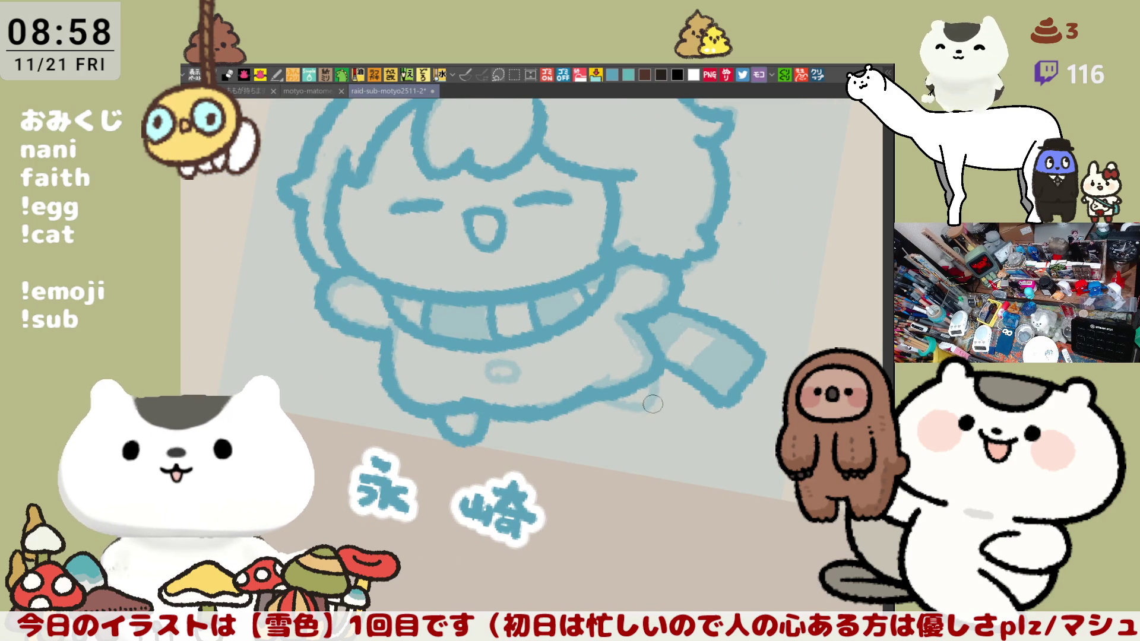
Step: Ink the right foot outline
{"action": "left_click_drag", "start_coordinate": [614, 402], "coordinate": [659, 380]}
{"action": "key", "text": "ctrl+z"}
{"action": "left_click_drag", "start_coordinate": [611, 410], "coordinate": [653, 375]}
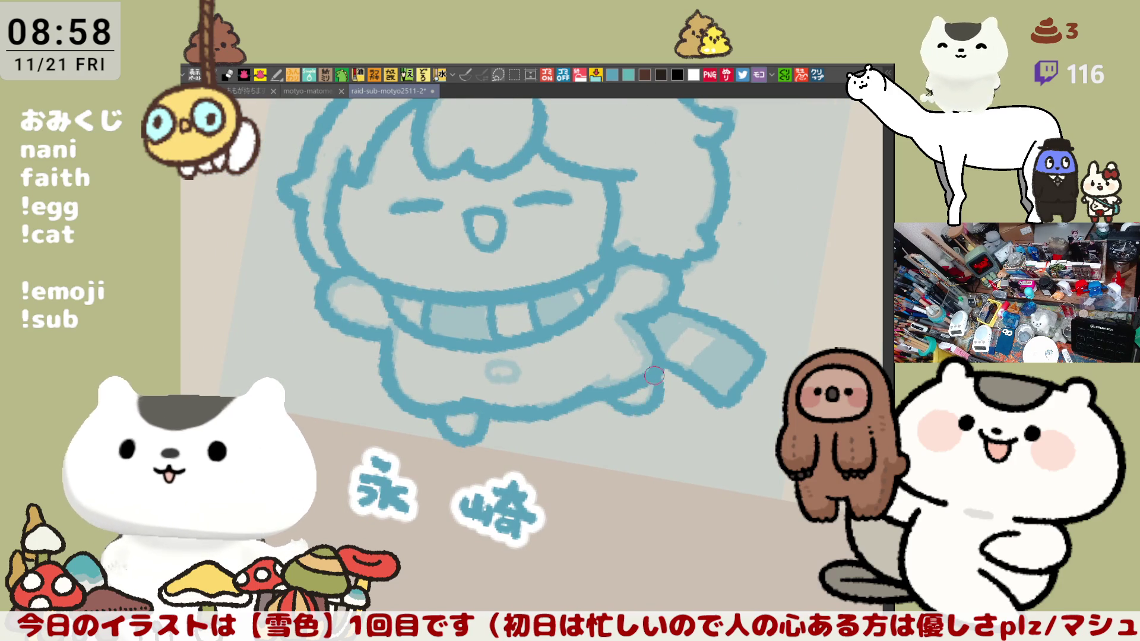
{"action": "key", "text": "ctrl+z"}
{"action": "left_click_drag", "start_coordinate": [612, 412], "coordinate": [653, 391]}
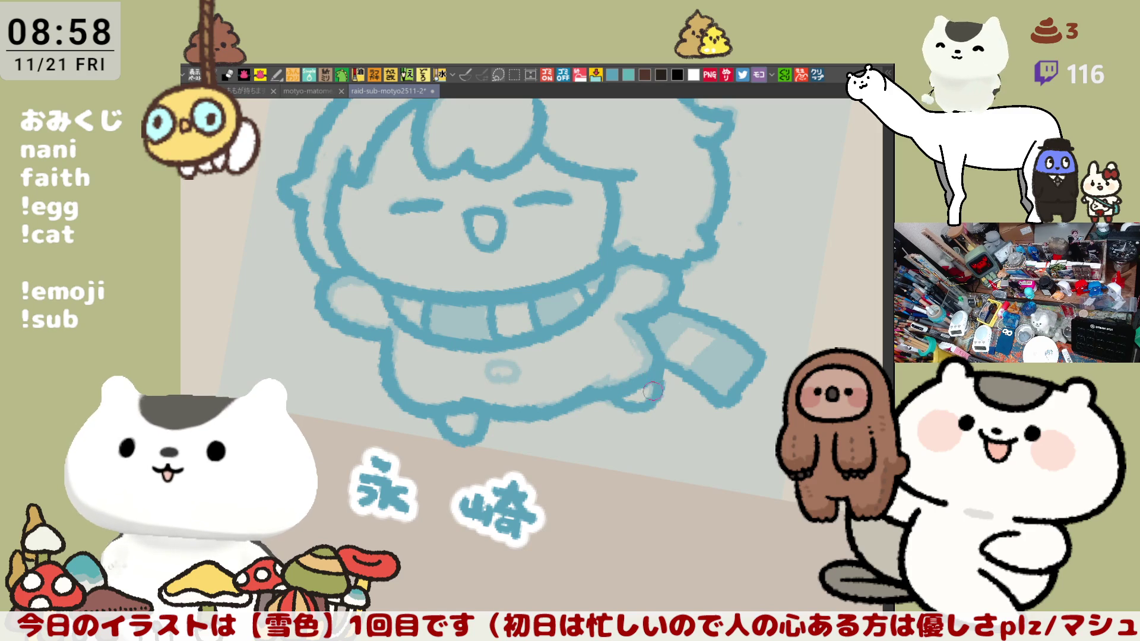
Step: Ink the small oval on the belly
{"action": "mouse_move", "coordinate": [516, 365]}
{"action": "left_mouse_down"}
{"action": "mouse_move", "coordinate": [492, 380]}
{"action": "mouse_move", "coordinate": [519, 367]}
{"action": "left_mouse_up"}
{"action": "key", "text": "ctrl+z"}
{"action": "key", "text": "ctrl+z"}
{"action": "key", "text": "ctrl+z"}
{"action": "left_click_drag", "start_coordinate": [528, 375], "coordinate": [523, 380]}
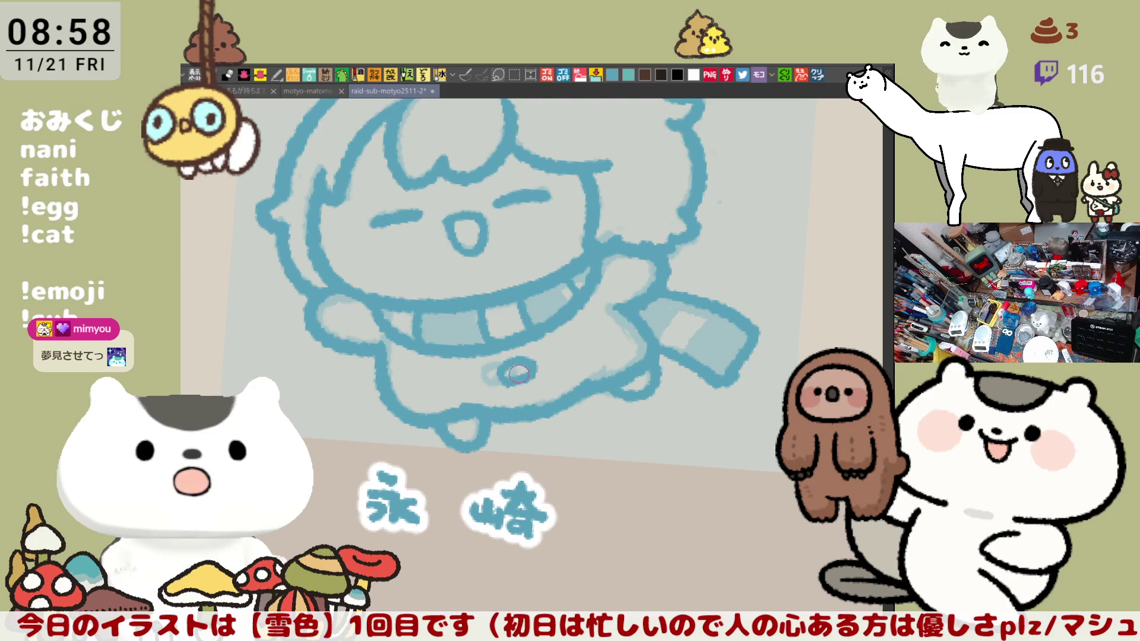
{"action": "scroll", "coordinate": [548, 363], "scroll_direction": "up", "scroll_amount": 2}
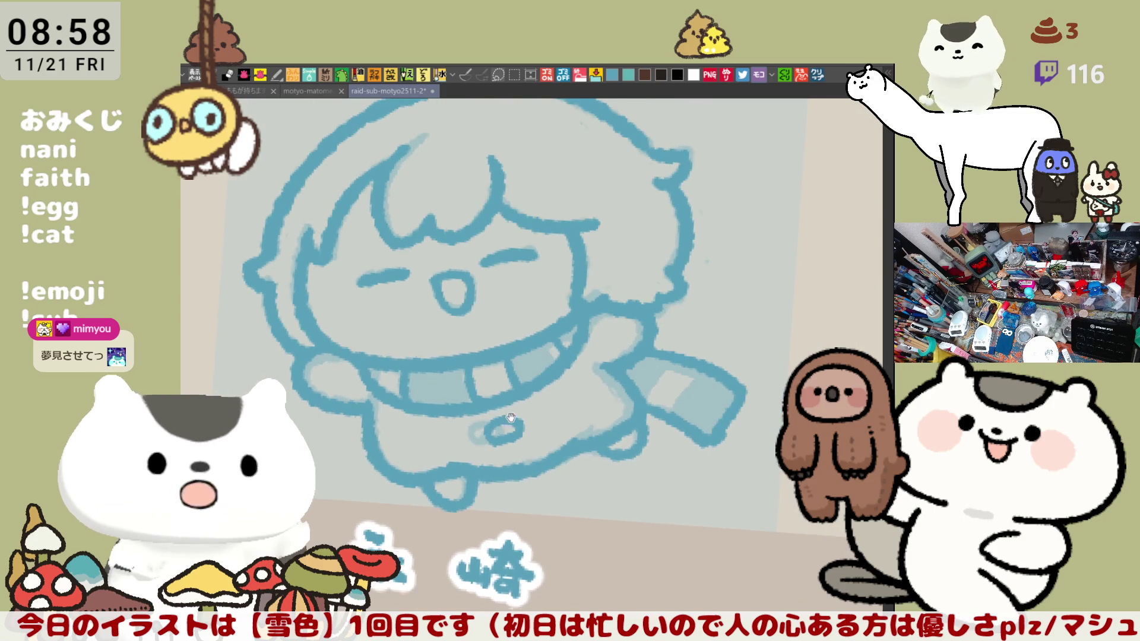
{"action": "left_click_drag", "start_coordinate": [602, 443], "coordinate": [647, 388]}
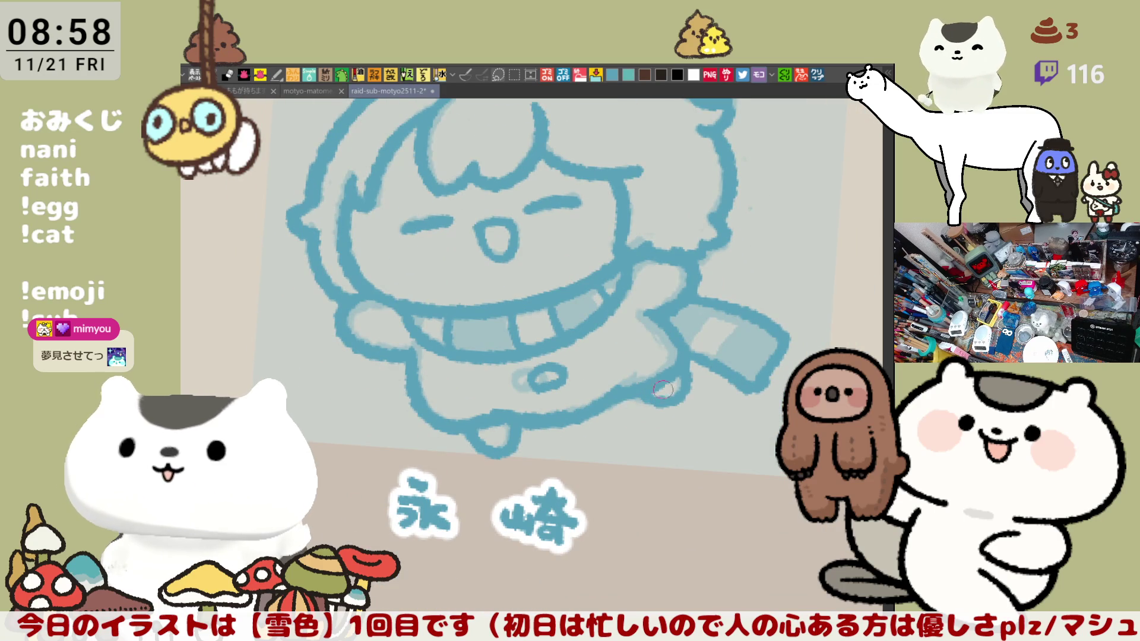
{"action": "scroll", "coordinate": [718, 380], "scroll_direction": "up", "scroll_amount": 2}
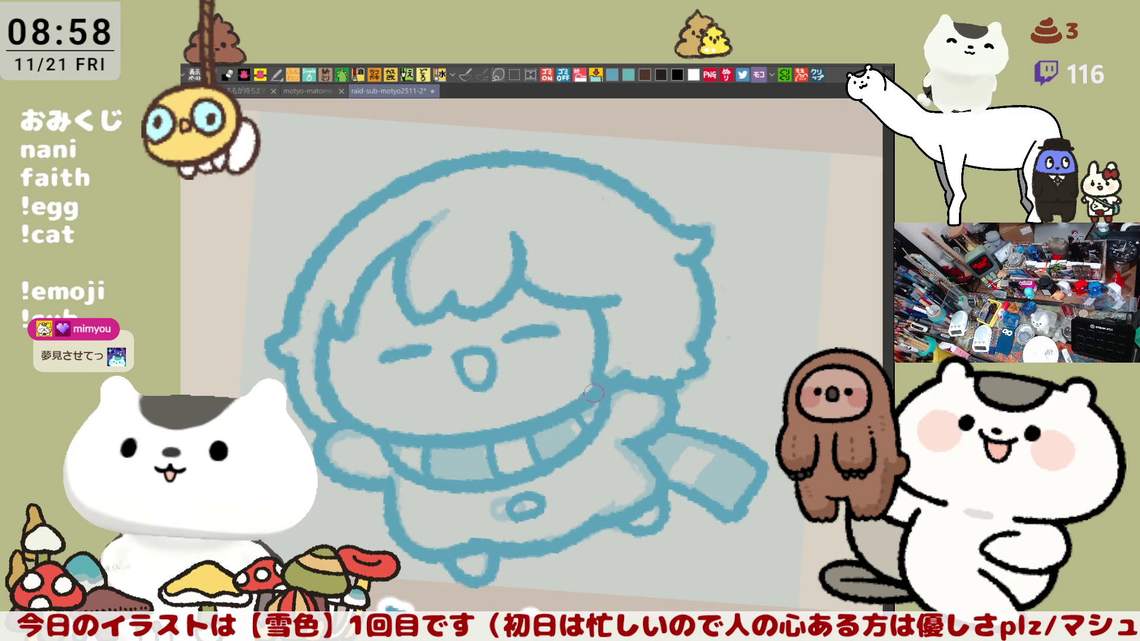
{"action": "scroll", "coordinate": [607, 395], "scroll_direction": "down", "scroll_amount": 6}
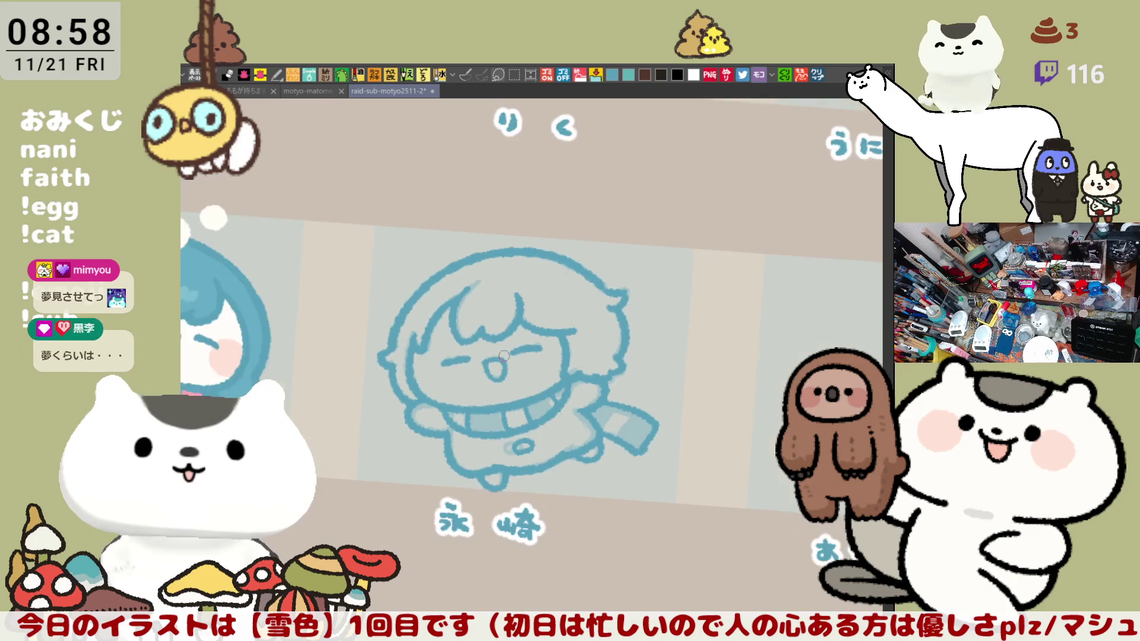
{"action": "key", "text": "h"}
{"action": "key", "text": "h"}
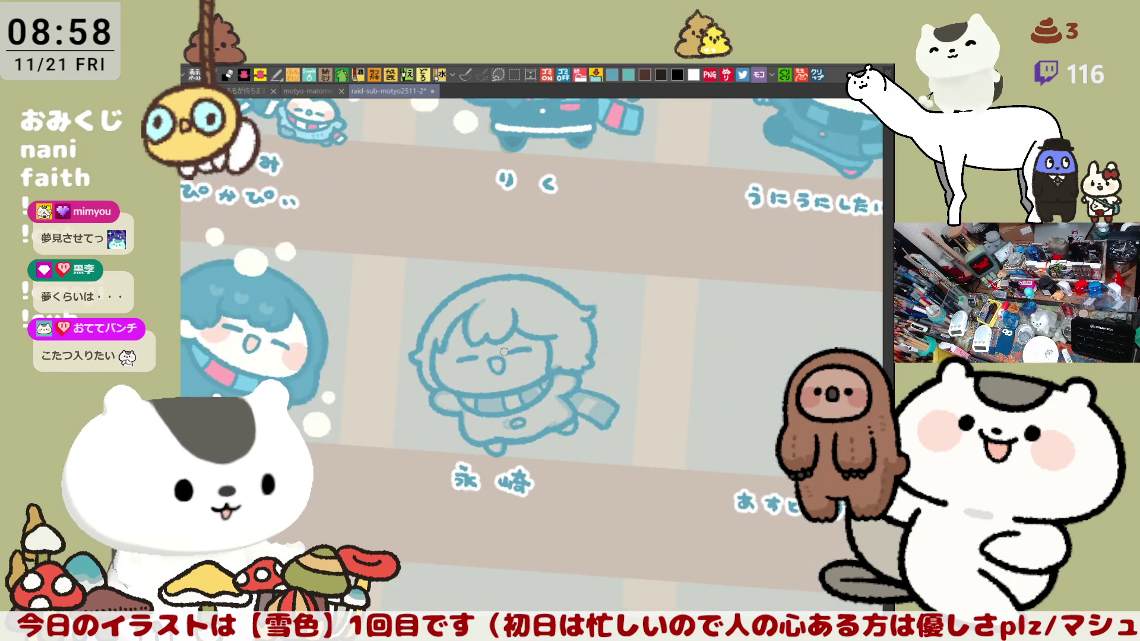
{"action": "scroll", "coordinate": [503, 351], "scroll_direction": "up", "scroll_amount": 4}
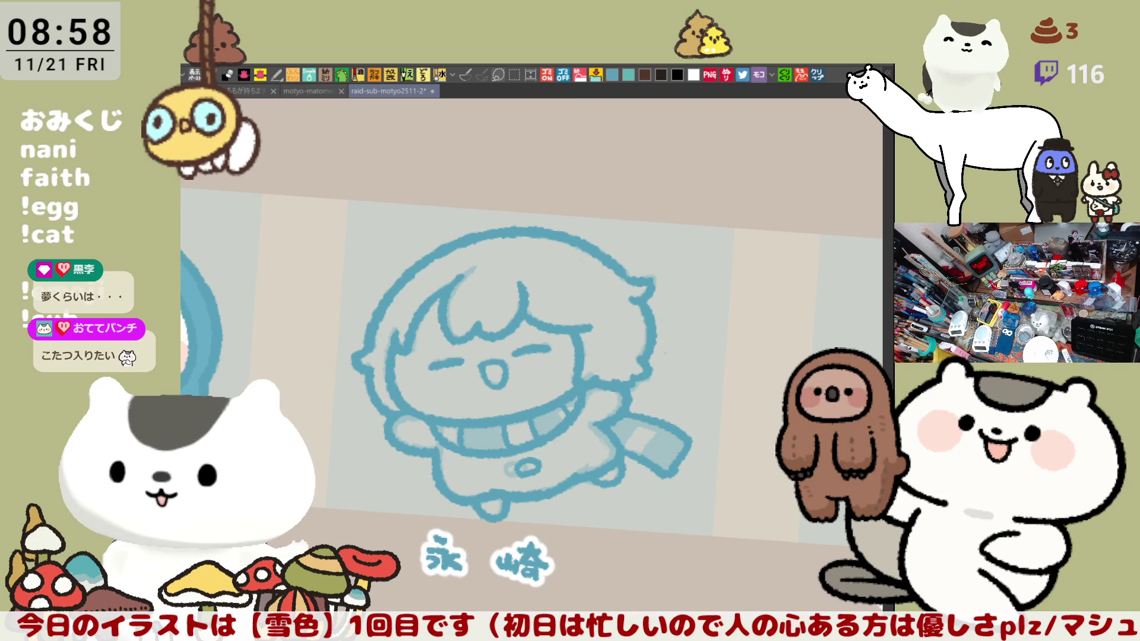
Step: Fill the whole chibi with blue and the face area with white
{"action": "mouse_move", "coordinate": [494, 589]}
{"action": "left_mouse_down"}
{"action": "mouse_move", "coordinate": [772, 356]}
{"action": "mouse_move", "coordinate": [499, 588]}
{"action": "left_mouse_up"}
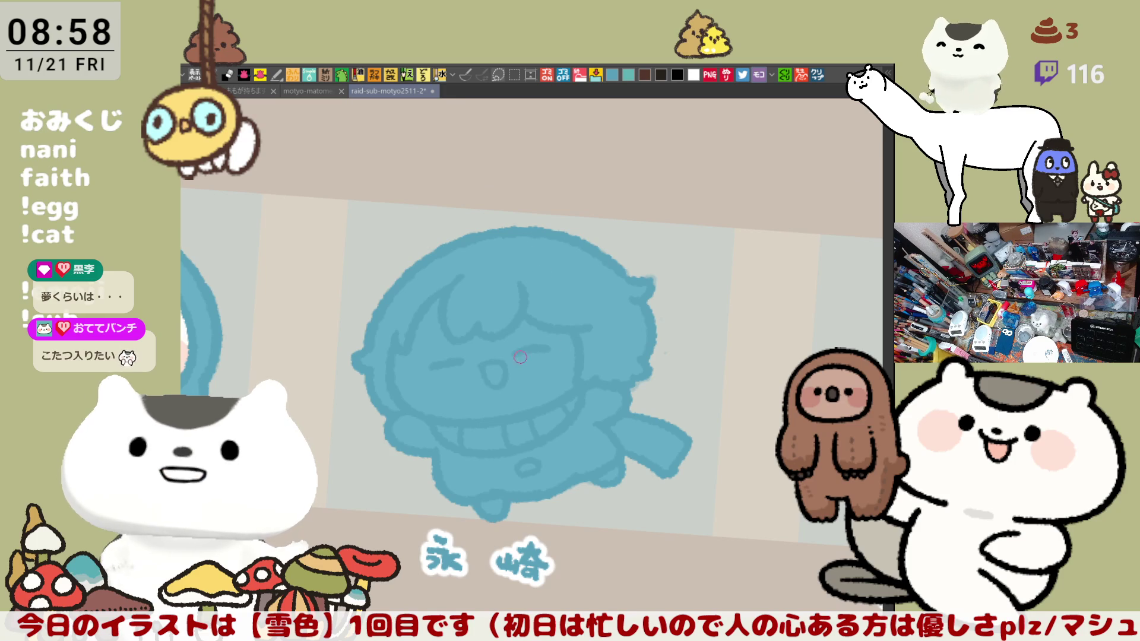
{"action": "left_click", "coordinate": [487, 368]}
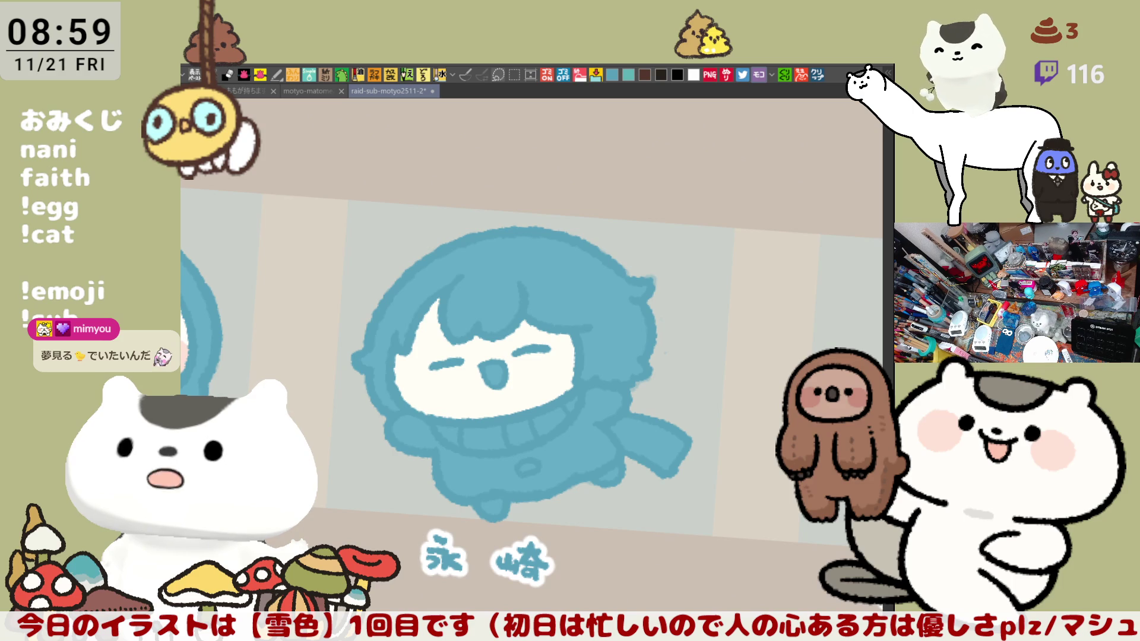
{"action": "mouse_move", "coordinate": [458, 348]}
{"action": "left_mouse_down"}
{"action": "mouse_move", "coordinate": [572, 292]}
{"action": "mouse_move", "coordinate": [528, 374]}
{"action": "mouse_move", "coordinate": [529, 334]}
{"action": "left_mouse_up"}
Step: Fill both cheek blushes solid pink
{"action": "left_click", "coordinate": [537, 350]}
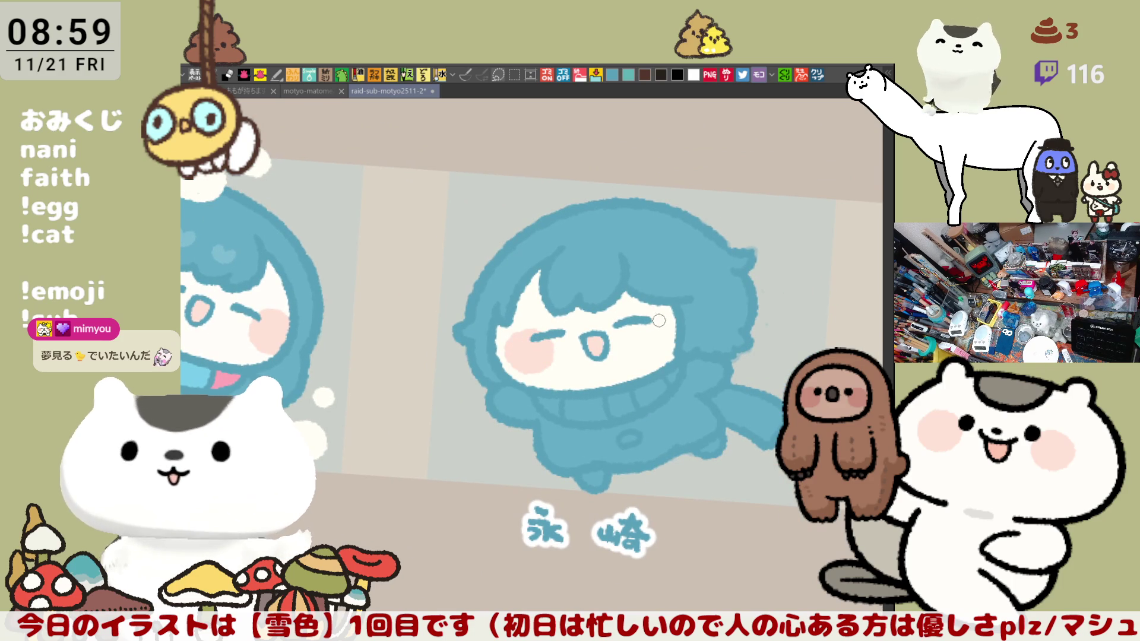
{"action": "mouse_move", "coordinate": [656, 305]}
{"action": "left_mouse_down"}
{"action": "mouse_move", "coordinate": [644, 347]}
{"action": "mouse_move", "coordinate": [682, 332]}
{"action": "left_mouse_up"}
{"action": "left_click", "coordinate": [660, 327]}
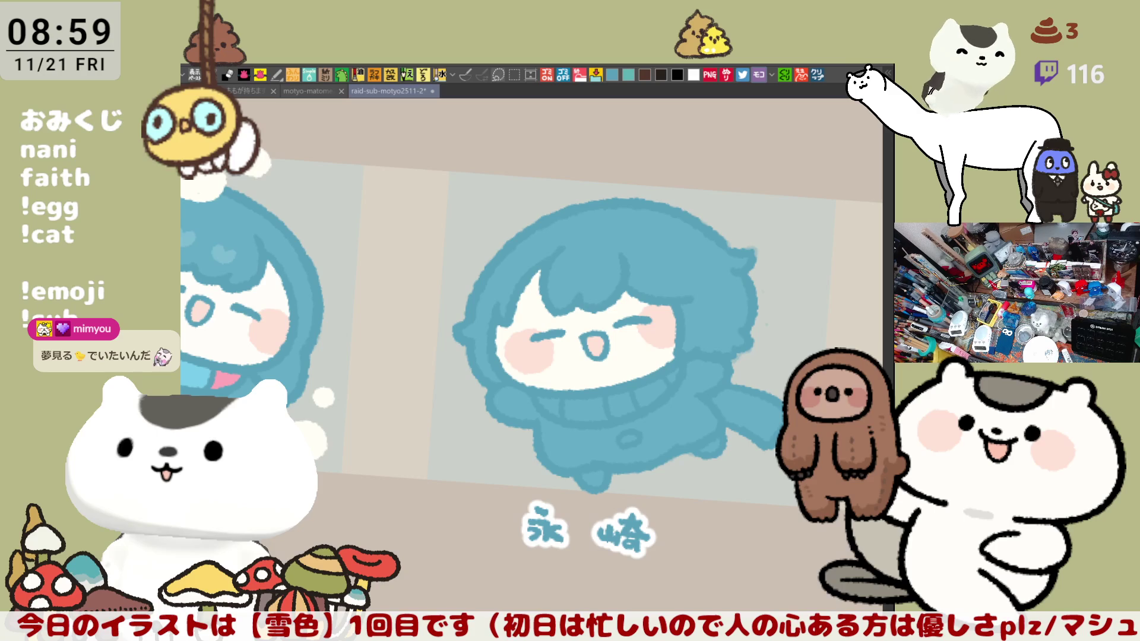
Step: Fill the sweater and arms lighter blue, the scarf teal with two pink stripes
{"action": "left_click", "coordinate": [594, 439]}
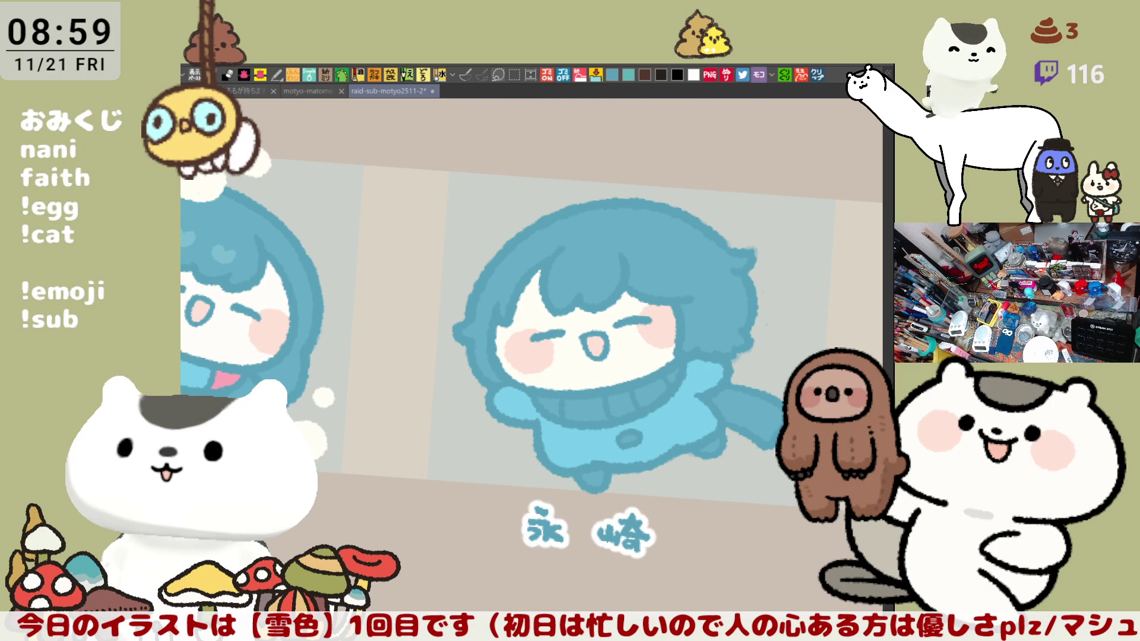
{"action": "left_click", "coordinate": [580, 407]}
{"action": "left_click", "coordinate": [551, 406]}
{"action": "left_click", "coordinate": [622, 406]}
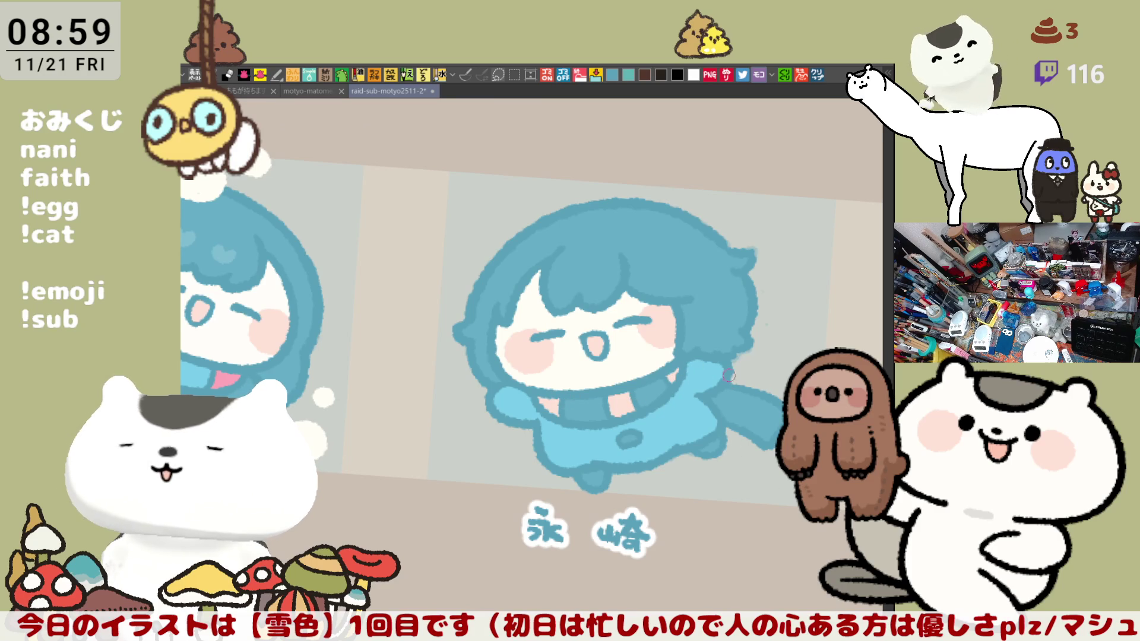
{"action": "left_click_drag", "start_coordinate": [735, 397], "coordinate": [761, 406]}
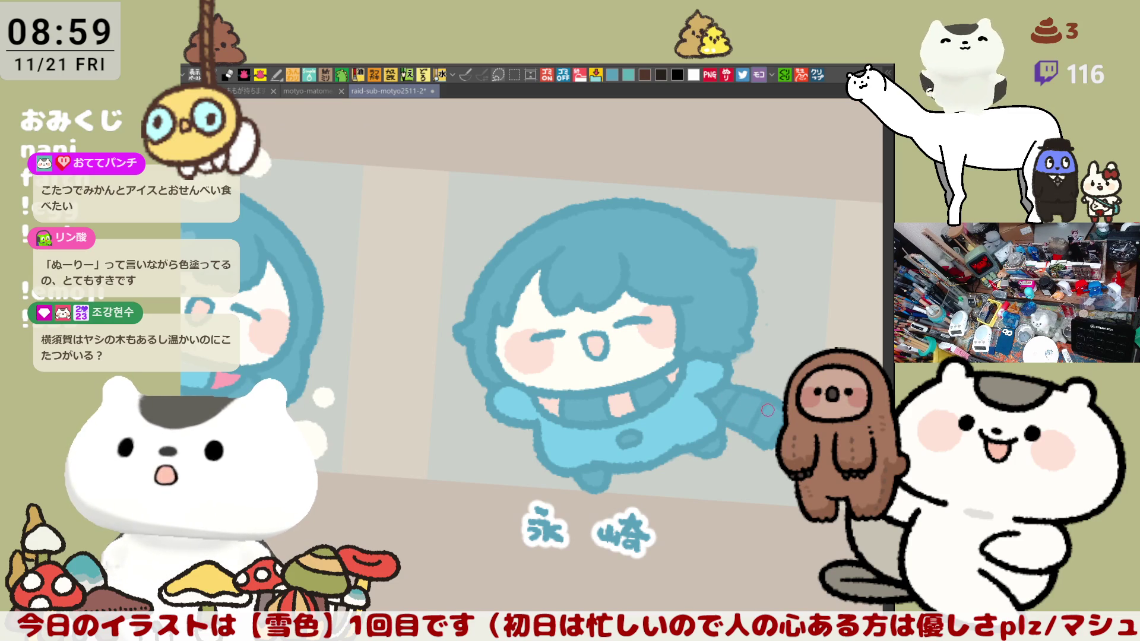
{"action": "scroll", "coordinate": [646, 474], "scroll_direction": "down", "scroll_amount": 5}
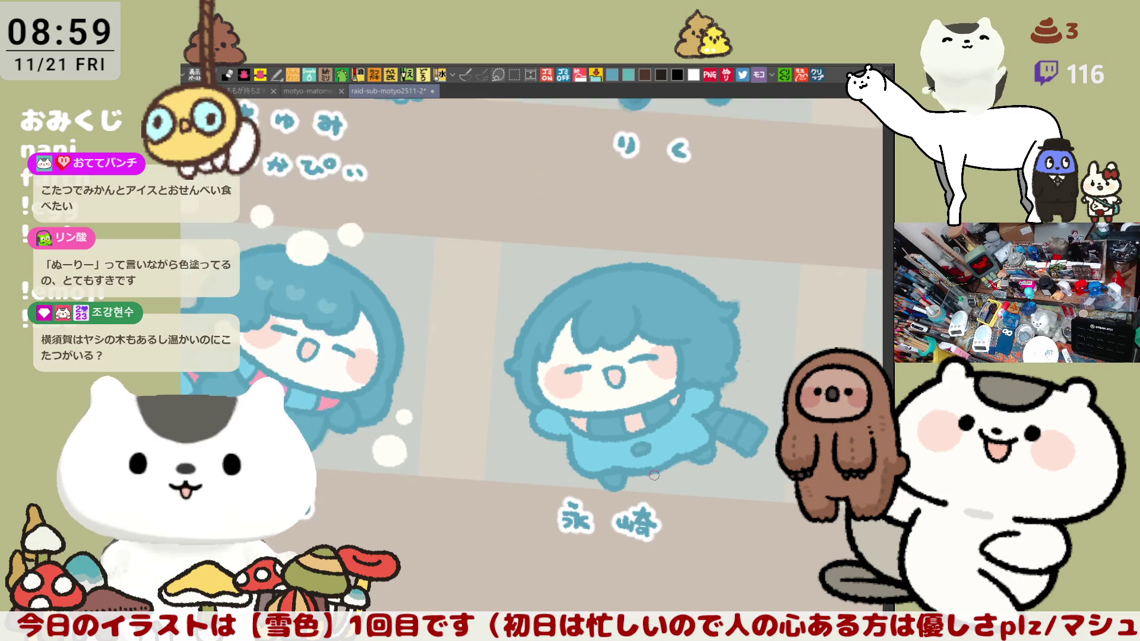
Step: Zoom out over the sheet and hide all the character illustrations
{"action": "scroll", "coordinate": [646, 473], "scroll_direction": "down", "scroll_amount": 2}
{"action": "scroll", "coordinate": [646, 473], "scroll_direction": "up", "scroll_amount": 2}
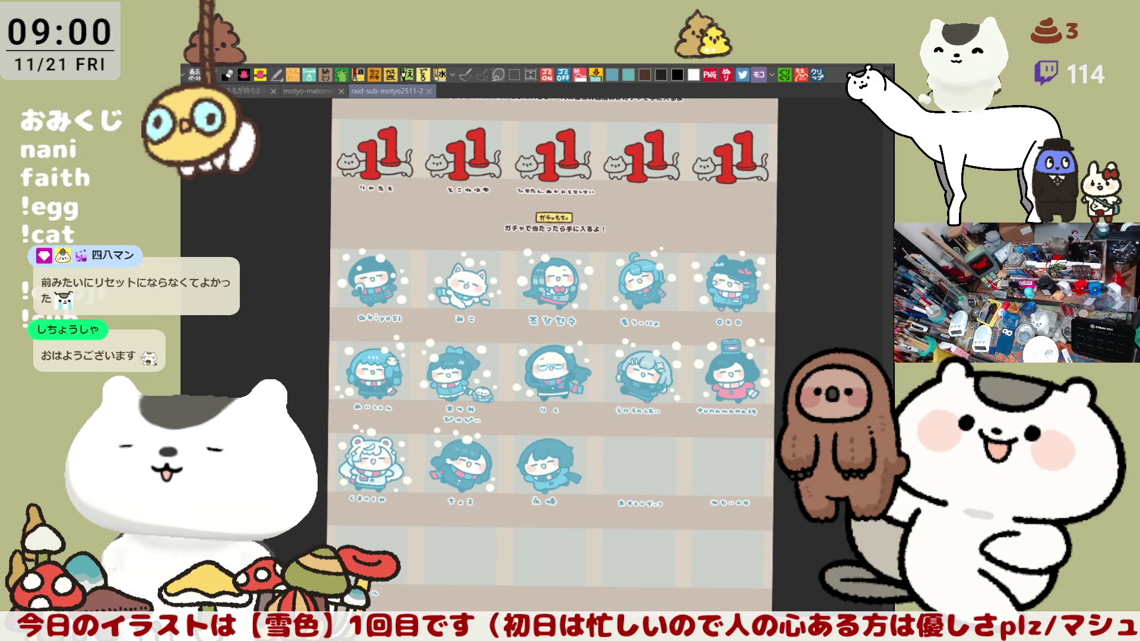
{"action": "key", "text": "Delete"}
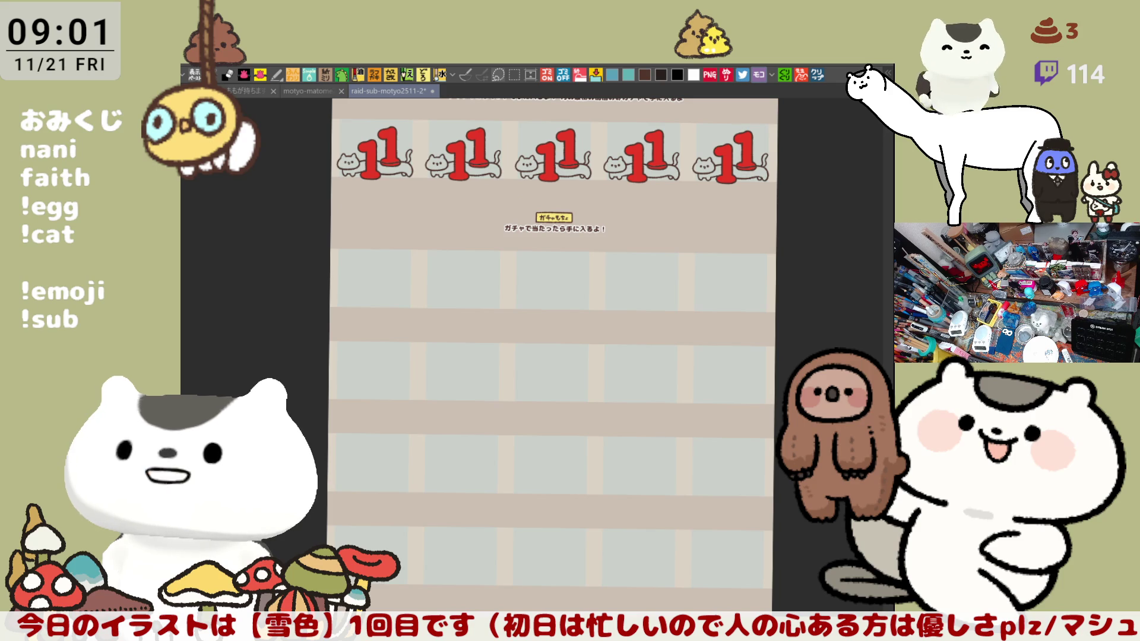
Step: Step back through undo/redo history until cat-and-11 stamps appear in every cell
{"action": "key", "text": "ctrl+z"}
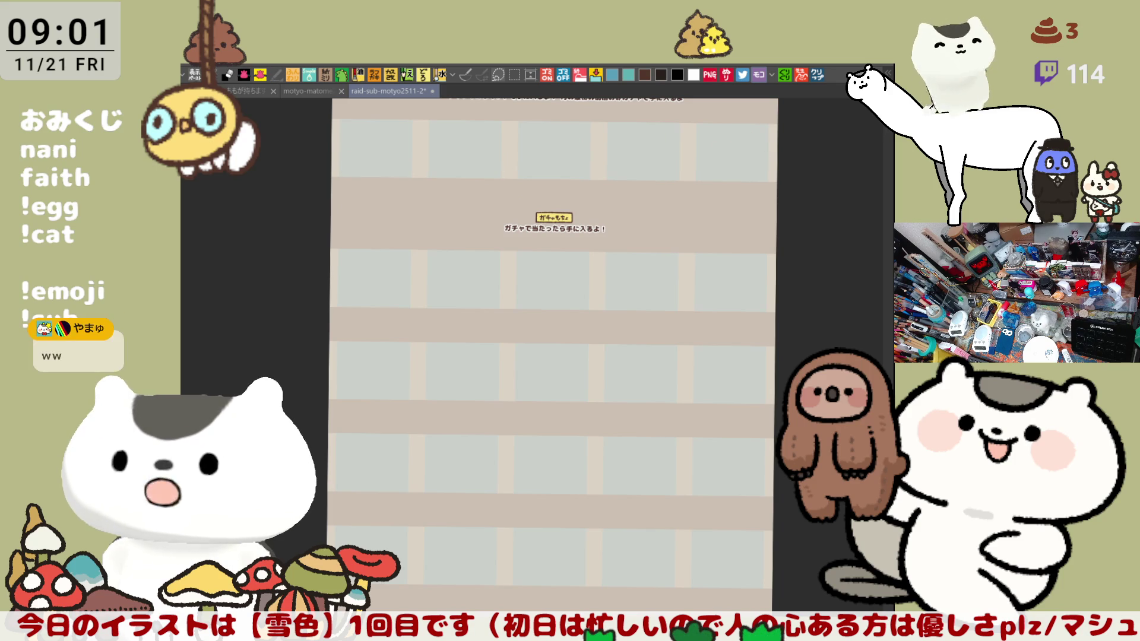
{"action": "key", "text": "ctrl+y"}
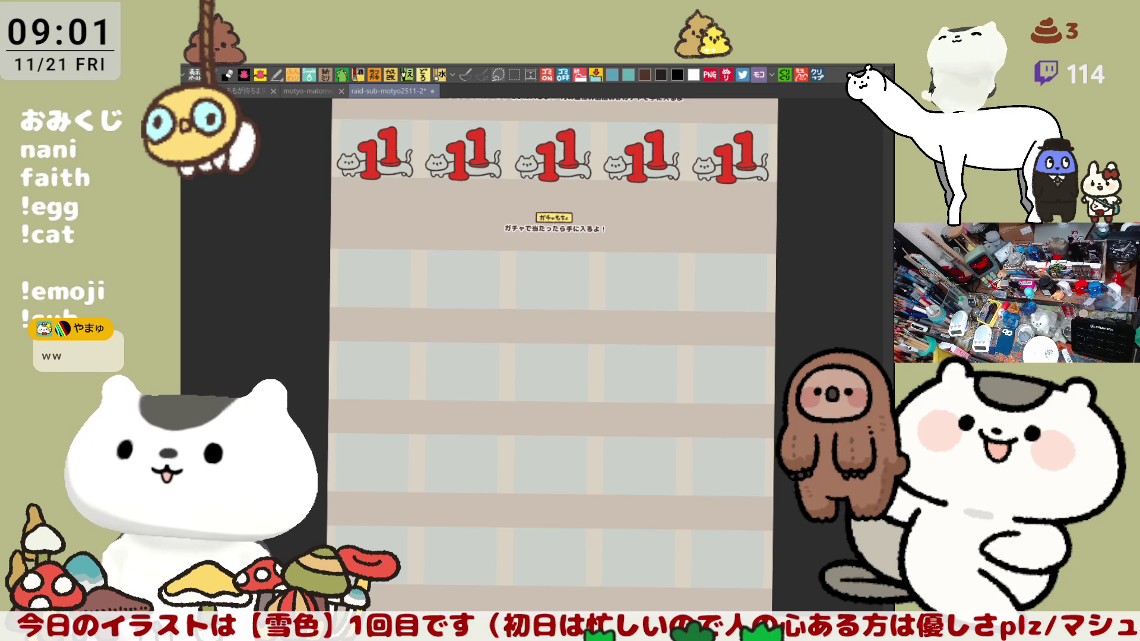
{"action": "key", "text": "ctrl+z"}
{"action": "key", "text": "ctrl+y"}
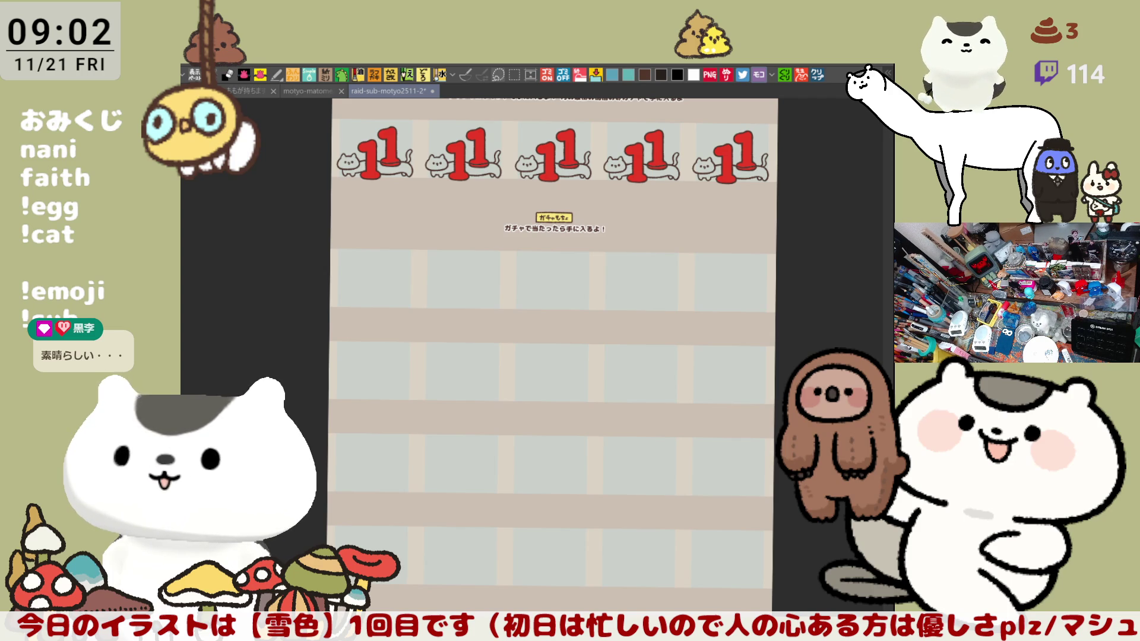
{"action": "key", "text": "ctrl+z"}
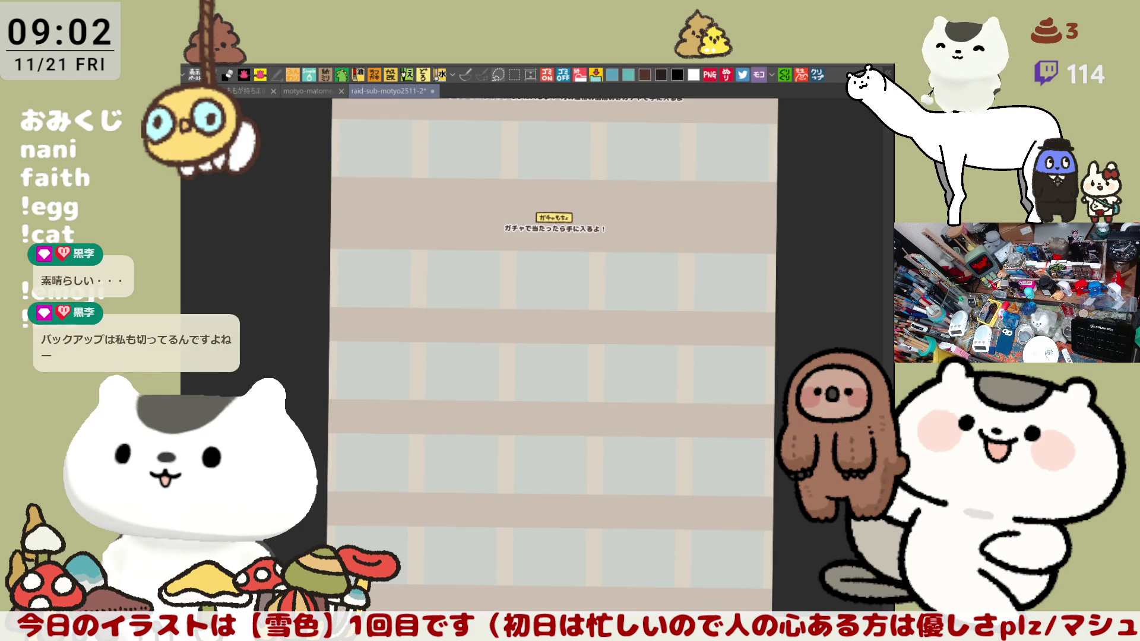
{"action": "key", "text": "ctrl+y"}
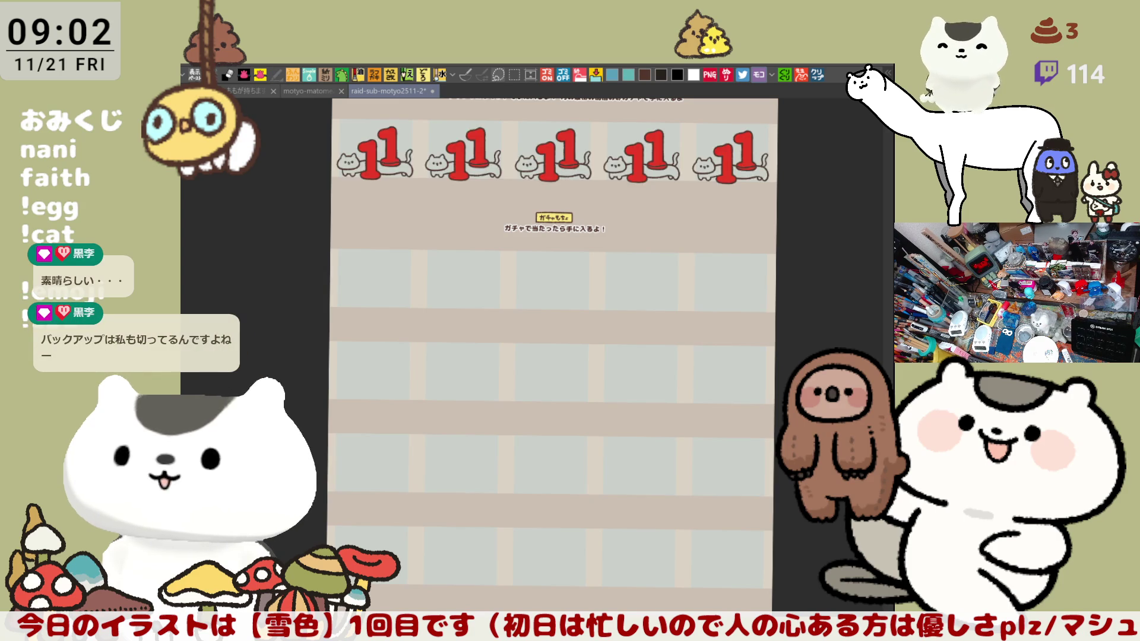
{"action": "key", "text": "ctrl+z"}
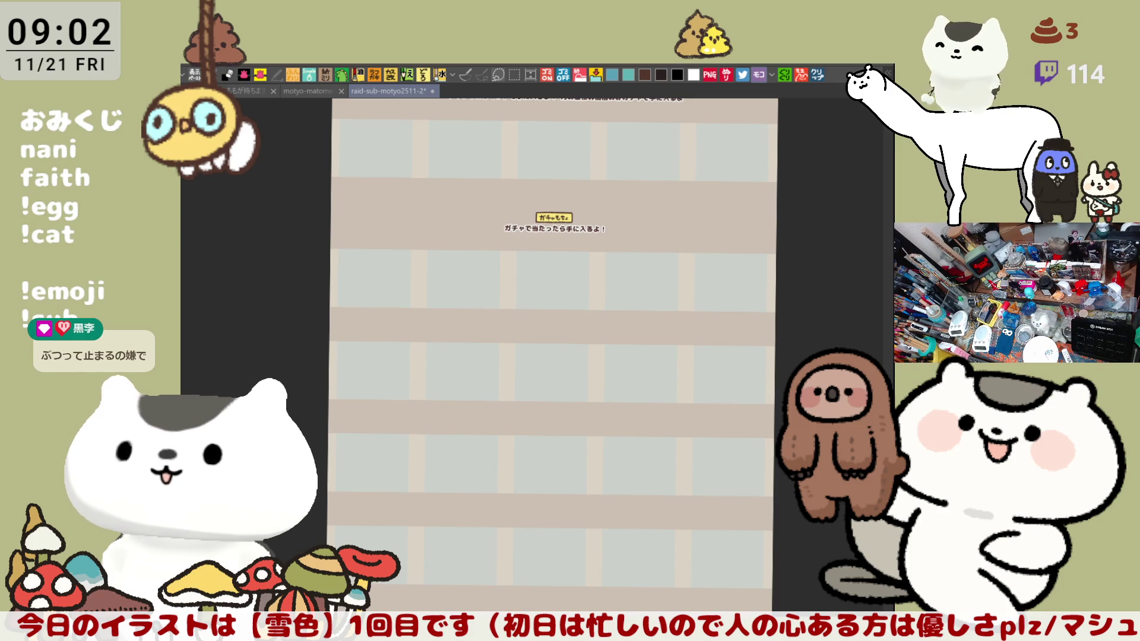
{"action": "key", "text": "ctrl+z"}
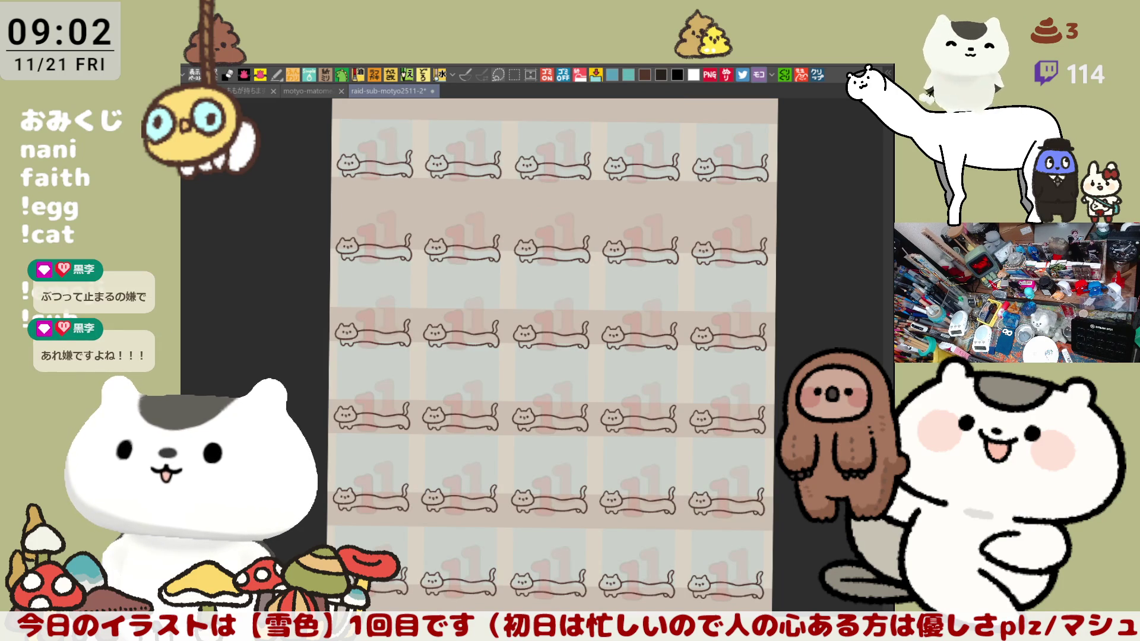
Step: Step through history to keep only the top-row 11 stamps, then bring the characters and labels back
{"action": "key", "text": "ctrl+z"}
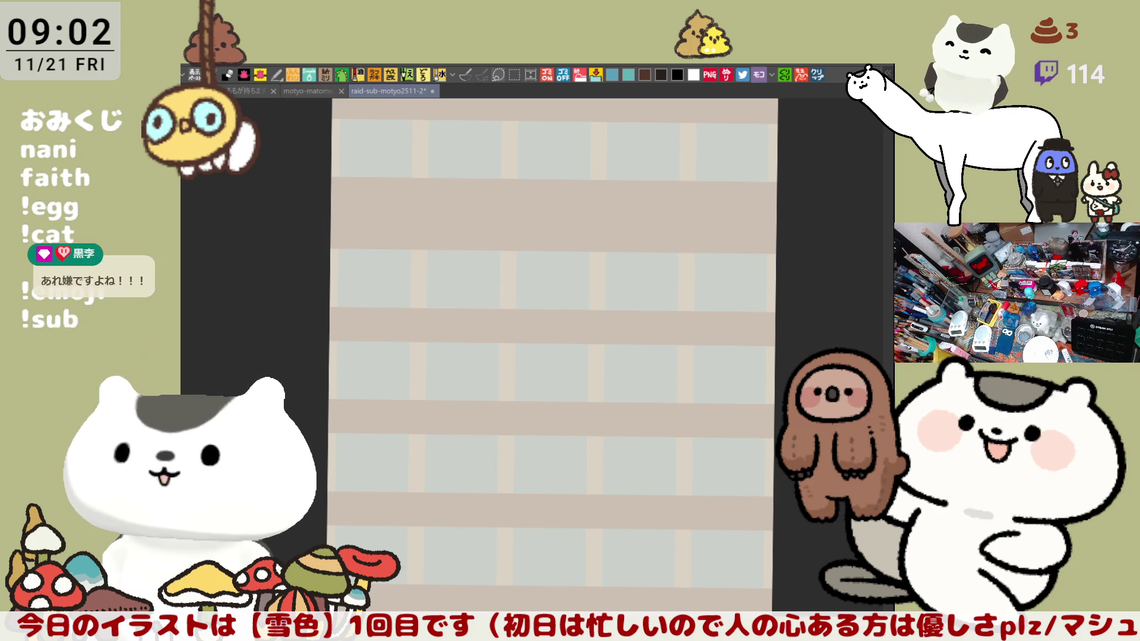
{"action": "key", "text": "ctrl+y"}
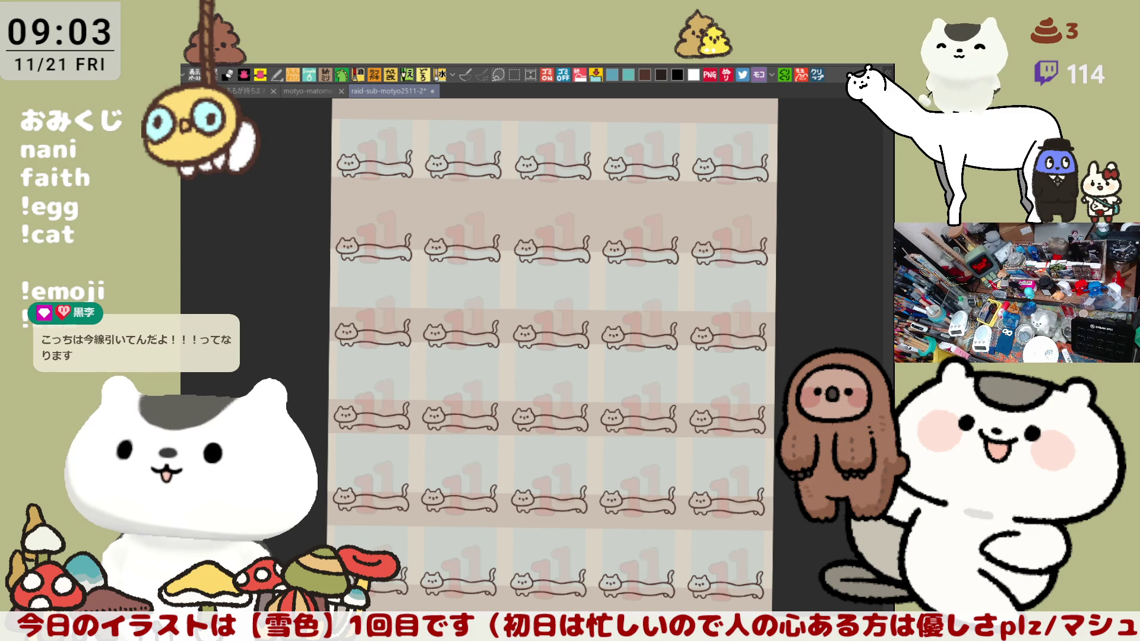
{"action": "key", "text": "ctrl+z"}
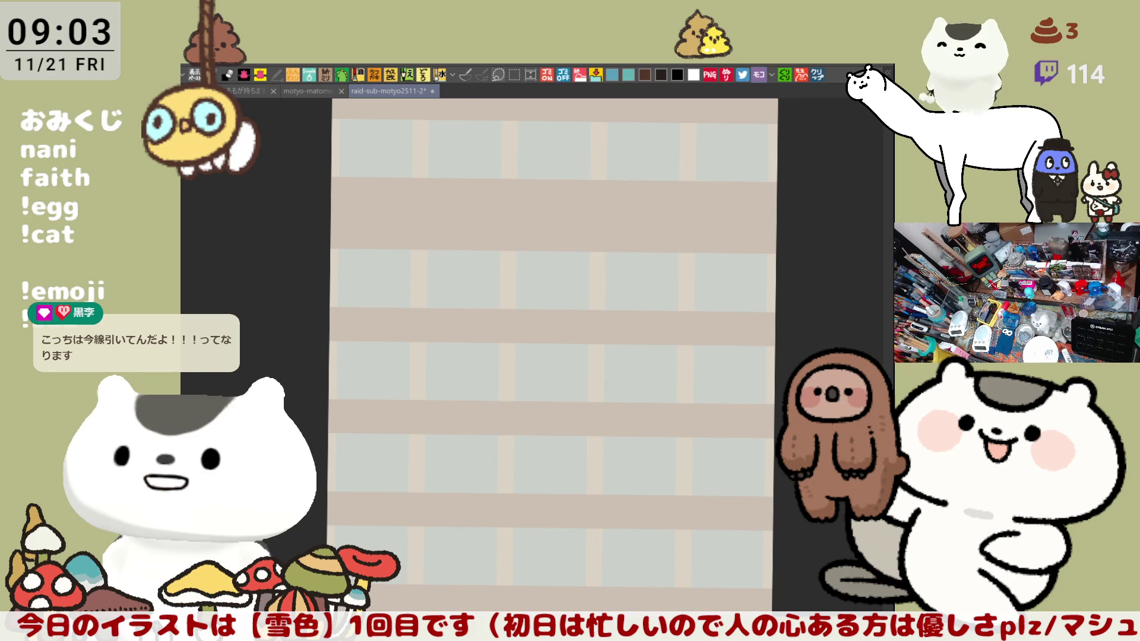
{"action": "key", "text": "ctrl+y"}
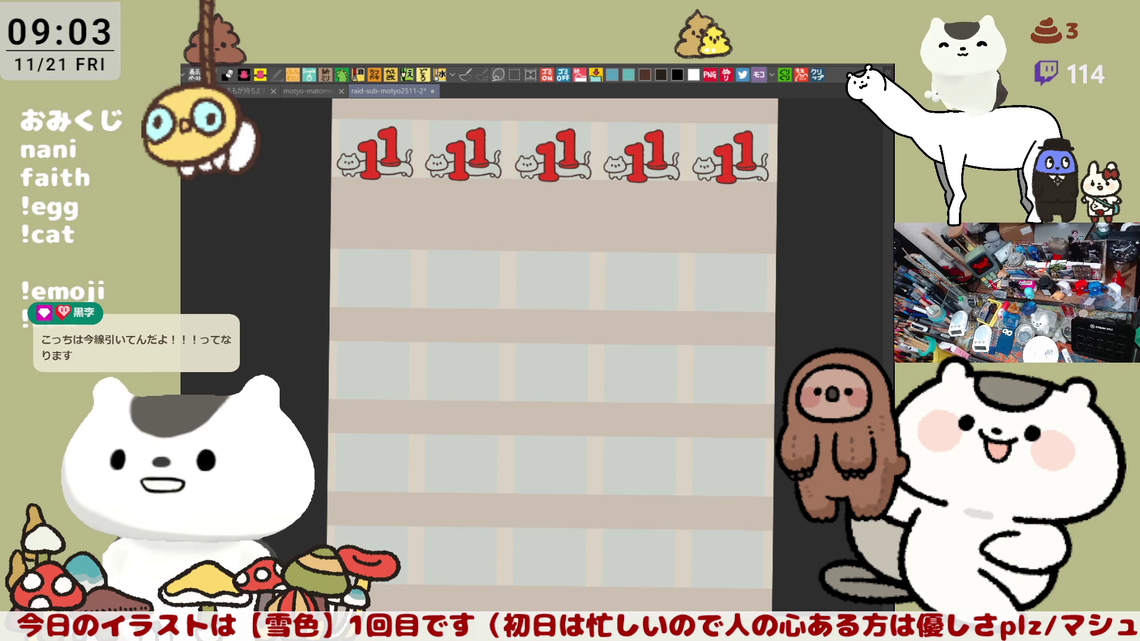
{"action": "key", "text": "ctrl+z"}
{"action": "key", "text": "ctrl+y"}
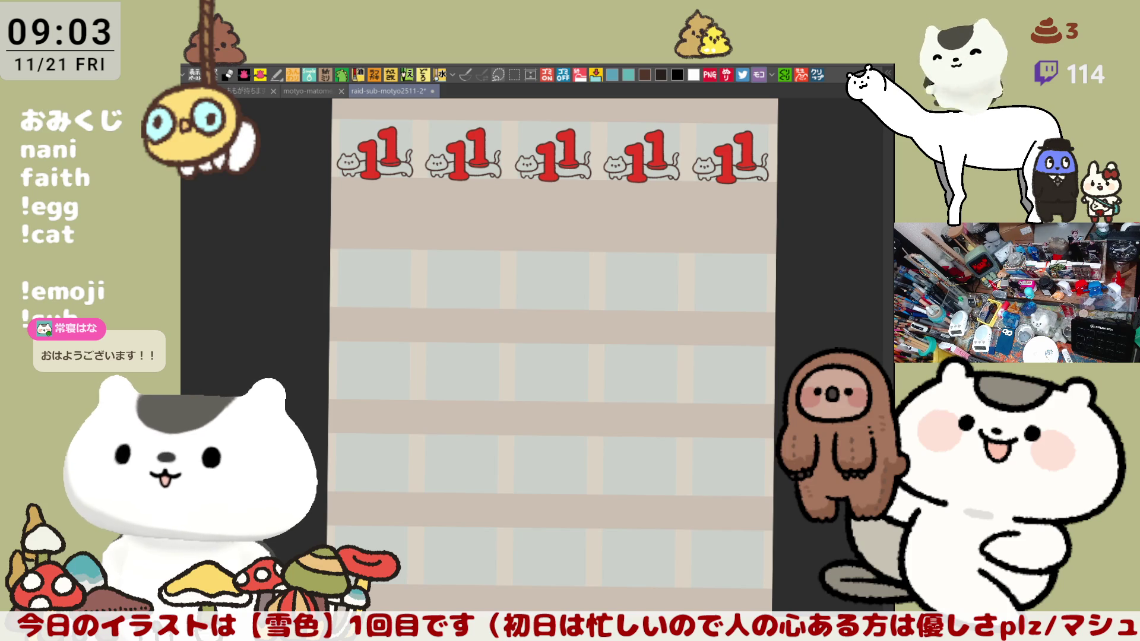
{"action": "key", "text": "ctrl+z"}
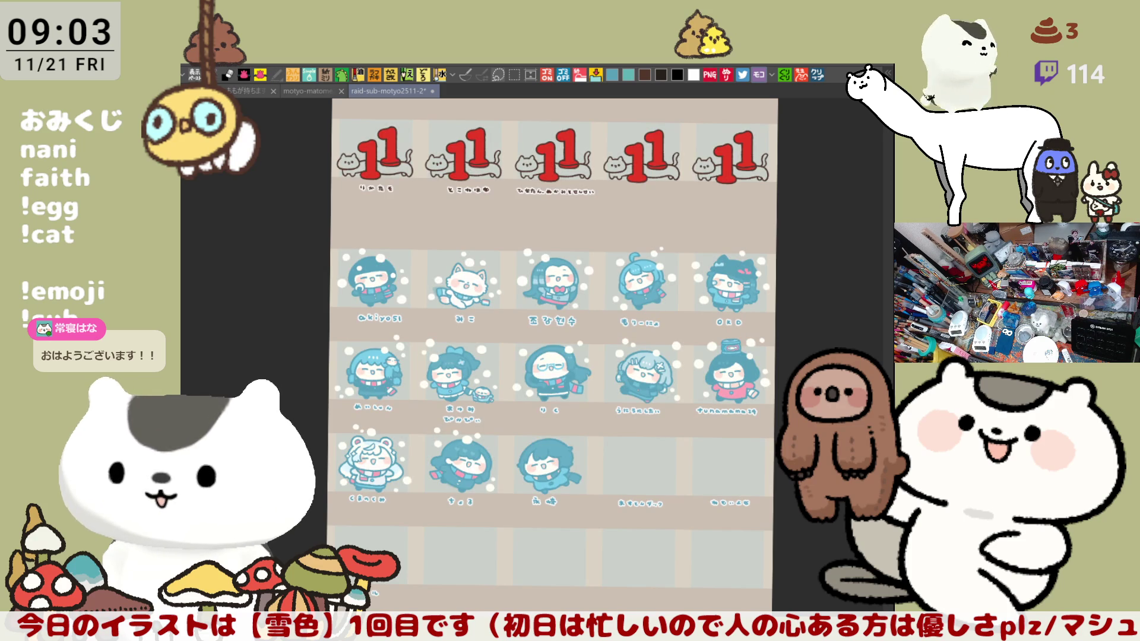